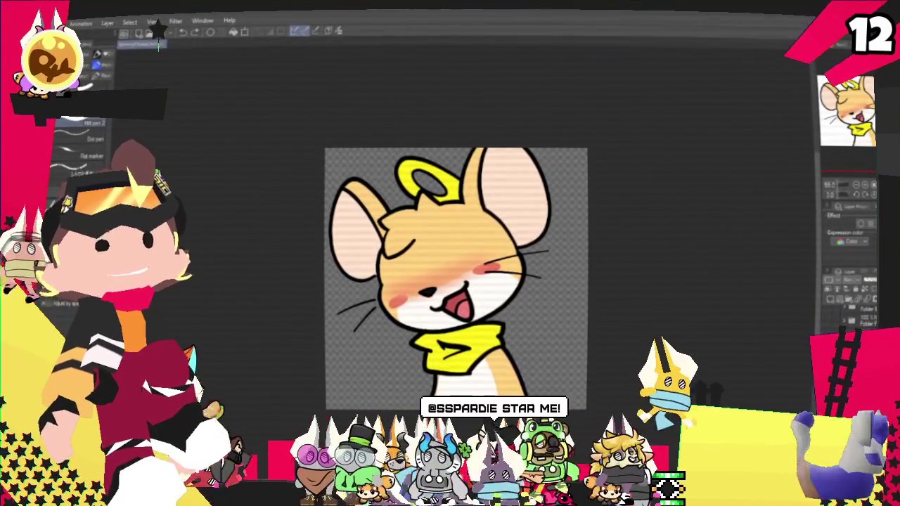
- Switch to the YCH document and zoom out to show the whole canvas
{"action": "left_click", "coordinate": [160, 44]}
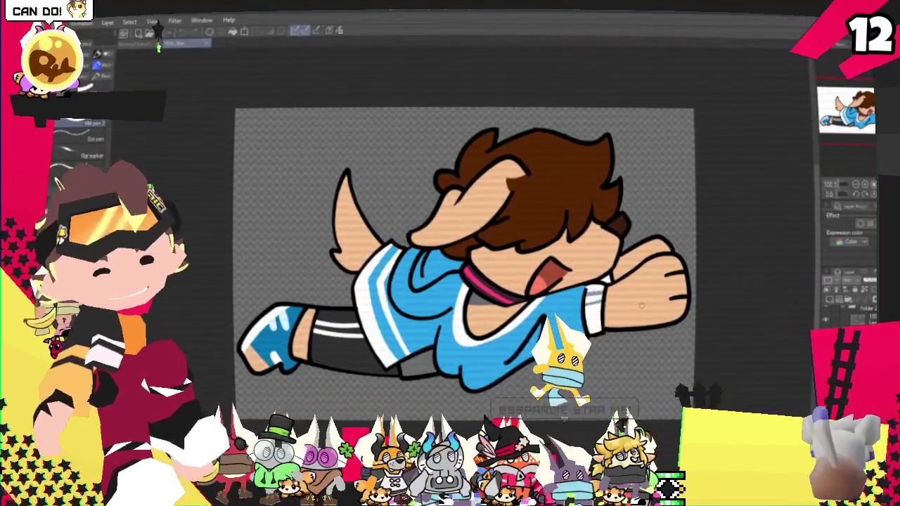
{"action": "key", "text": "ctrl+minus"}
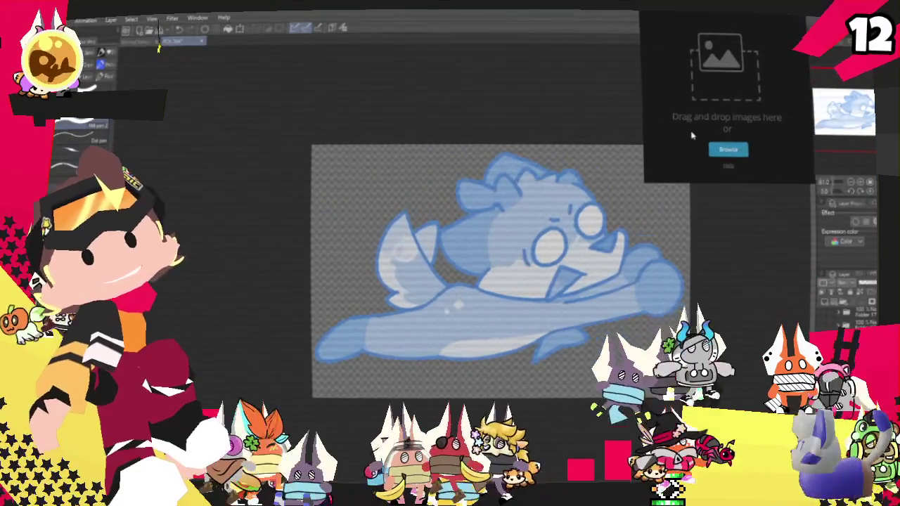
- Place the purple bird close-up with the orange beak on the reference board beside the canvas
{"action": "scroll", "coordinate": [570, 218], "scroll_direction": "up", "scroll_amount": 1}
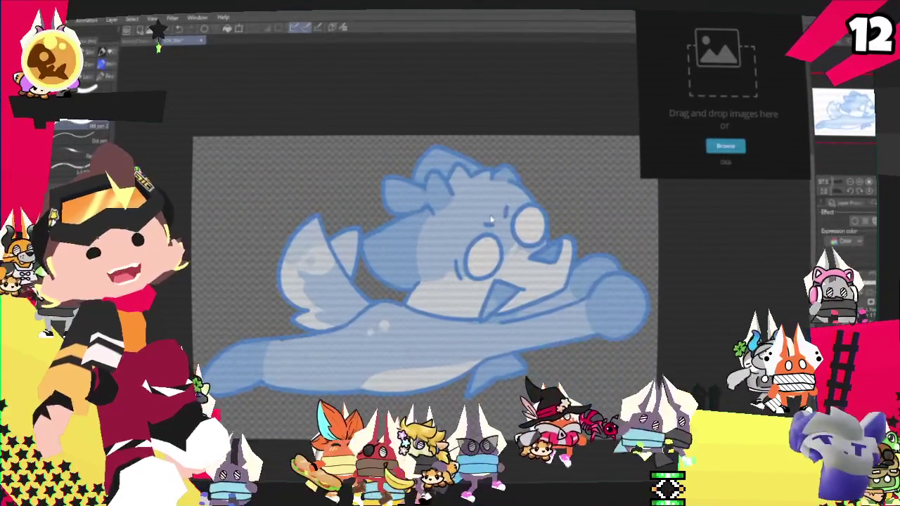
{"action": "scroll", "coordinate": [490, 219], "scroll_direction": "down", "scroll_amount": 1}
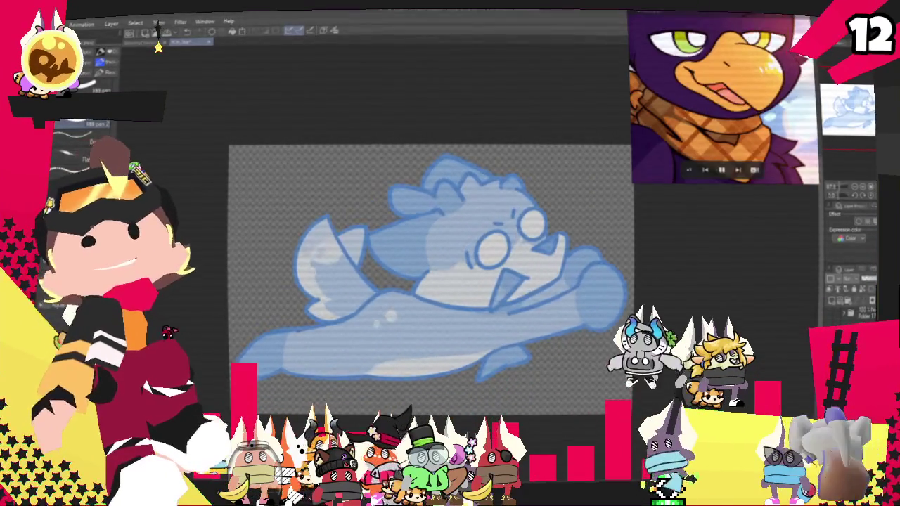
- Move the full-body bird reference aside and shrink it next to the close-up
{"action": "scroll", "coordinate": [735, 71], "scroll_direction": "down", "scroll_amount": 5}
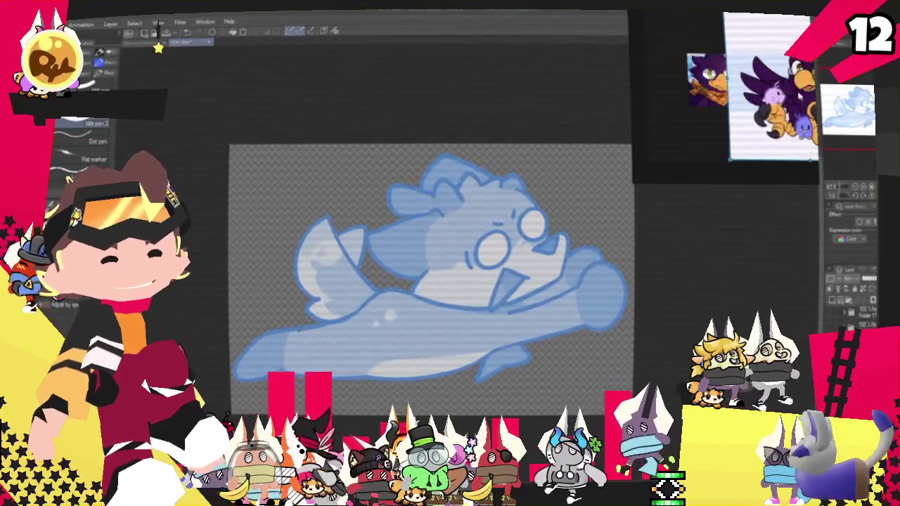
{"action": "left_click_drag", "start_coordinate": [734, 141], "coordinate": [793, 83]}
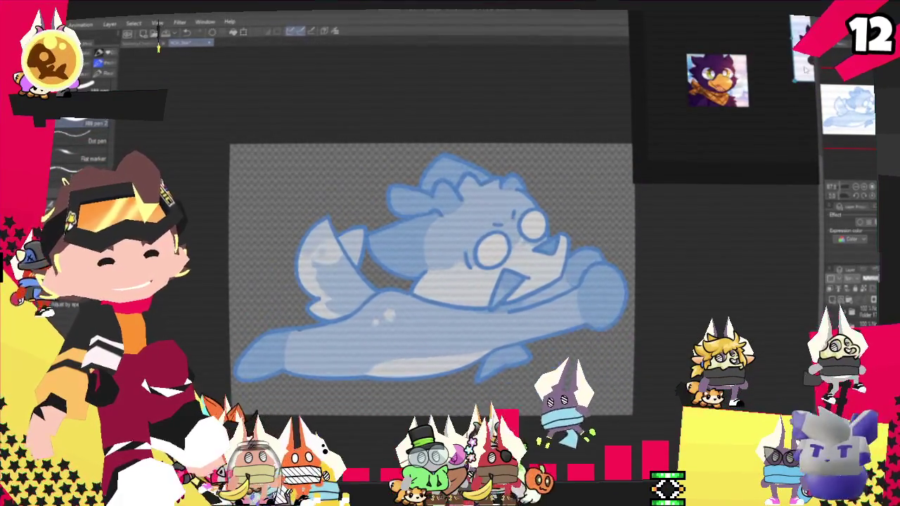
{"action": "scroll", "coordinate": [773, 98], "scroll_direction": "up", "scroll_amount": 3}
{"action": "scroll", "coordinate": [745, 134], "scroll_direction": "up", "scroll_amount": 3}
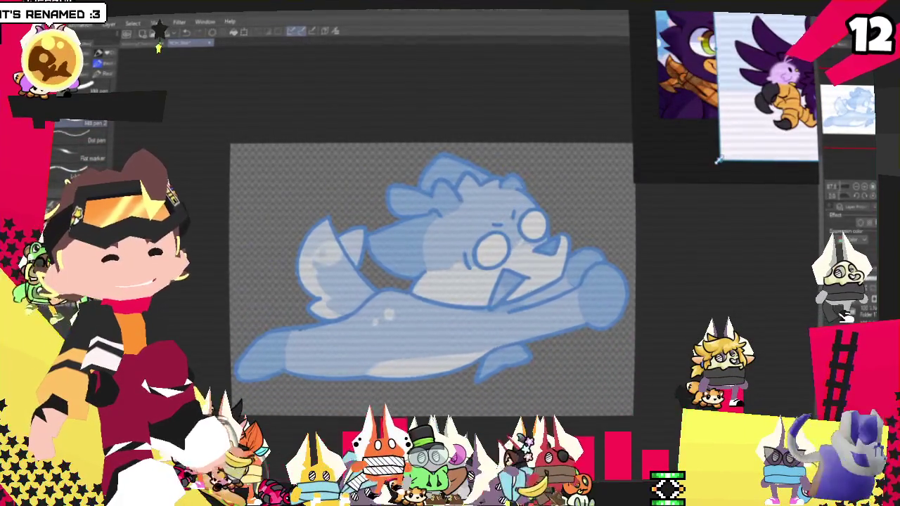
{"action": "left_click_drag", "start_coordinate": [717, 161], "coordinate": [785, 92]}
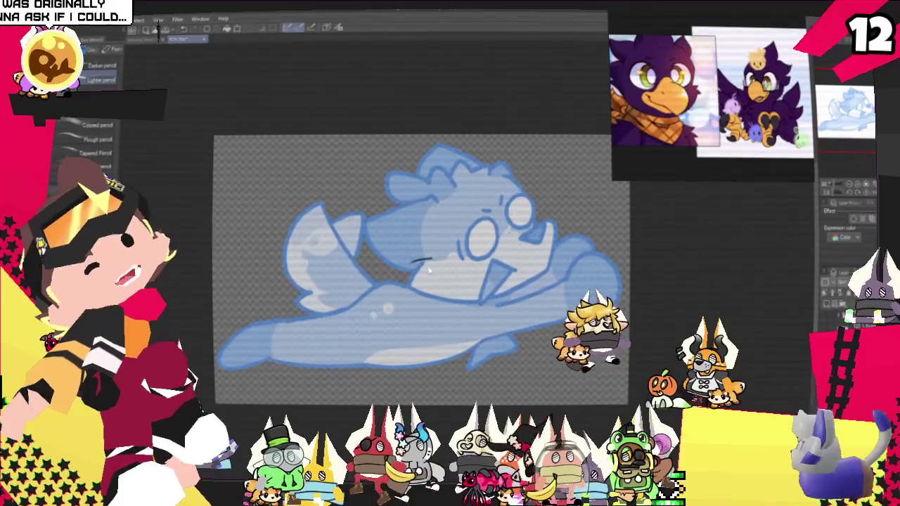
- Draw the first black lines of the bird's open beak over the blue base
{"action": "mouse_move", "coordinate": [410, 267]}
{"action": "left_mouse_down"}
{"action": "mouse_move", "coordinate": [430, 260]}
{"action": "mouse_move", "coordinate": [446, 291]}
{"action": "left_mouse_up"}
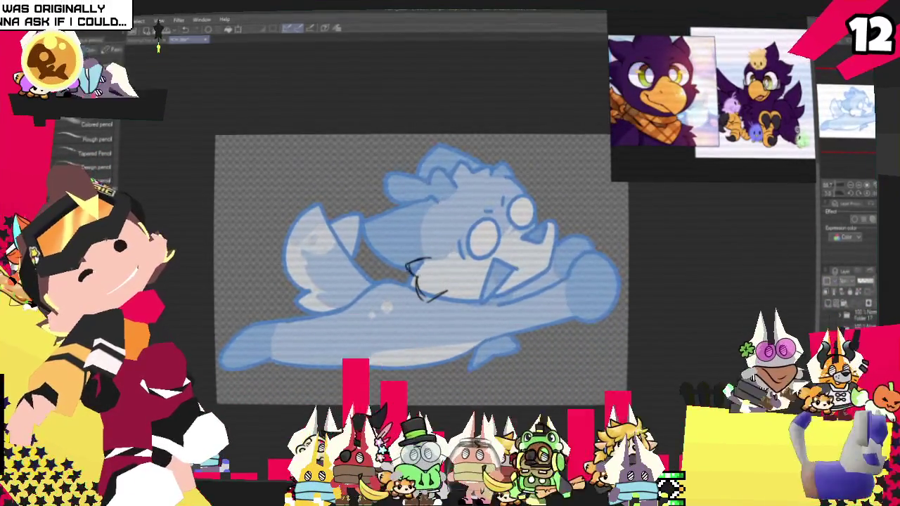
{"action": "left_click_drag", "start_coordinate": [421, 258], "coordinate": [405, 267]}
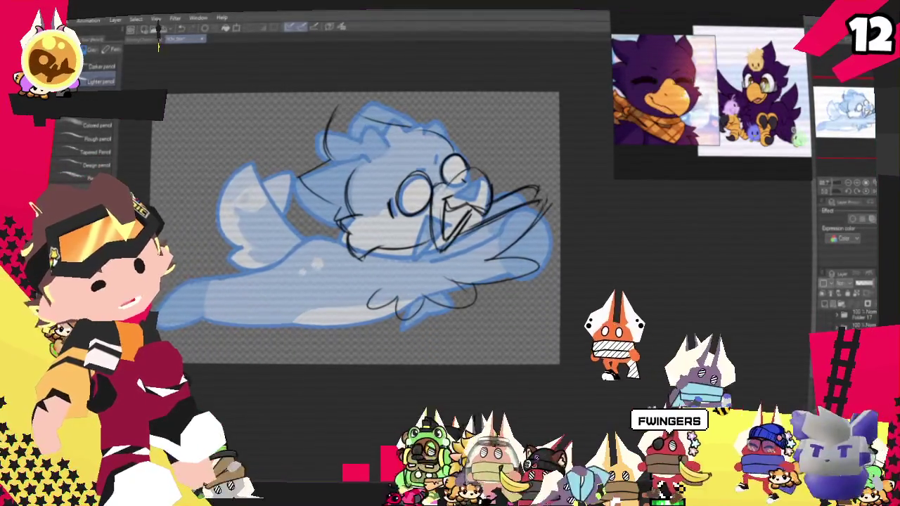
- Centre the sketch and try a wing line, undoing the stray stroke
{"action": "mouse_move", "coordinate": [358, 220]}
{"action": "left_mouse_down"}
{"action": "mouse_move", "coordinate": [414, 204]}
{"action": "mouse_move", "coordinate": [482, 206]}
{"action": "left_mouse_up"}
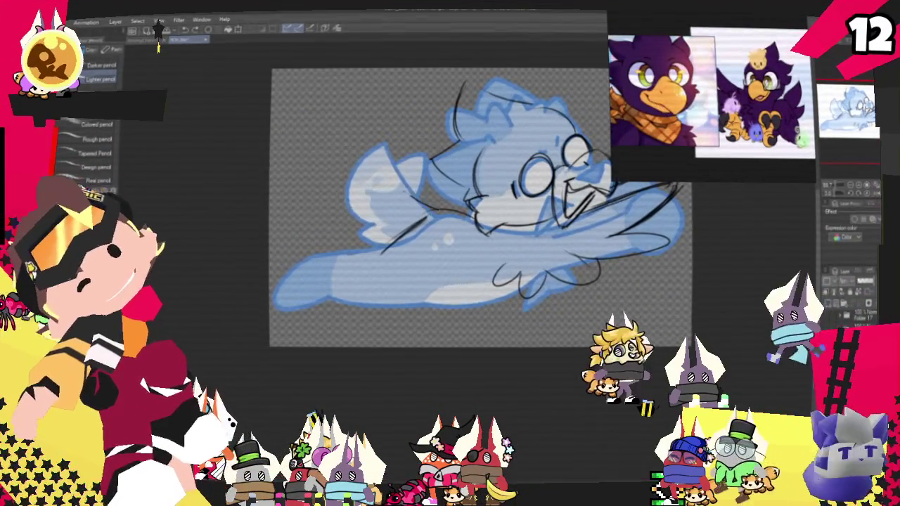
{"action": "left_click_drag", "start_coordinate": [379, 146], "coordinate": [421, 180]}
{"action": "key", "text": "ctrl+z"}
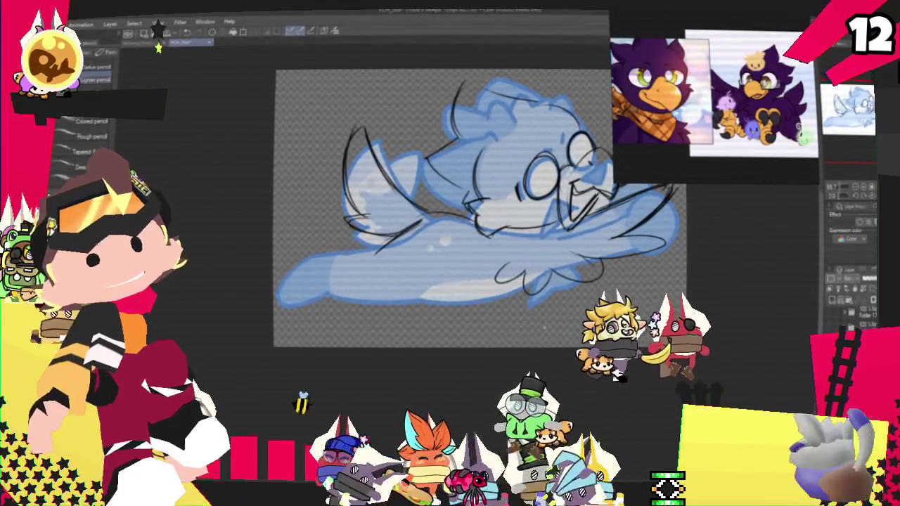
{"action": "scroll", "coordinate": [478, 211], "scroll_direction": "down", "scroll_amount": 3}
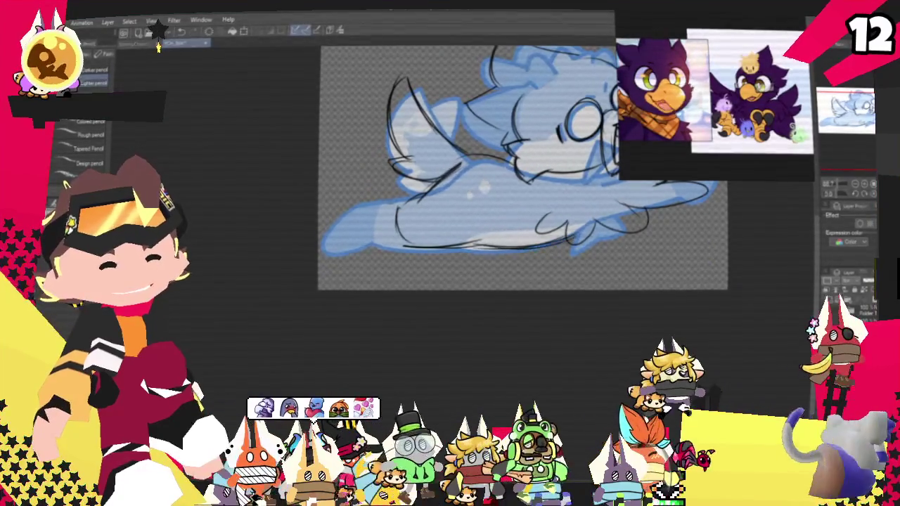
{"action": "scroll", "coordinate": [520, 211], "scroll_direction": "up", "scroll_amount": 2}
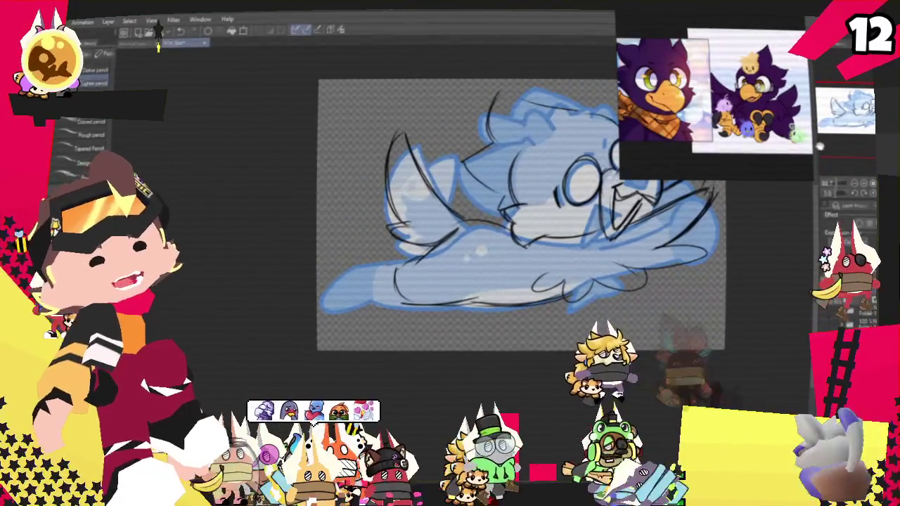
- Sketch and darken the lower-body lines toward the clawed foot at the left
{"action": "left_click_drag", "start_coordinate": [520, 211], "coordinate": [560, 179]}
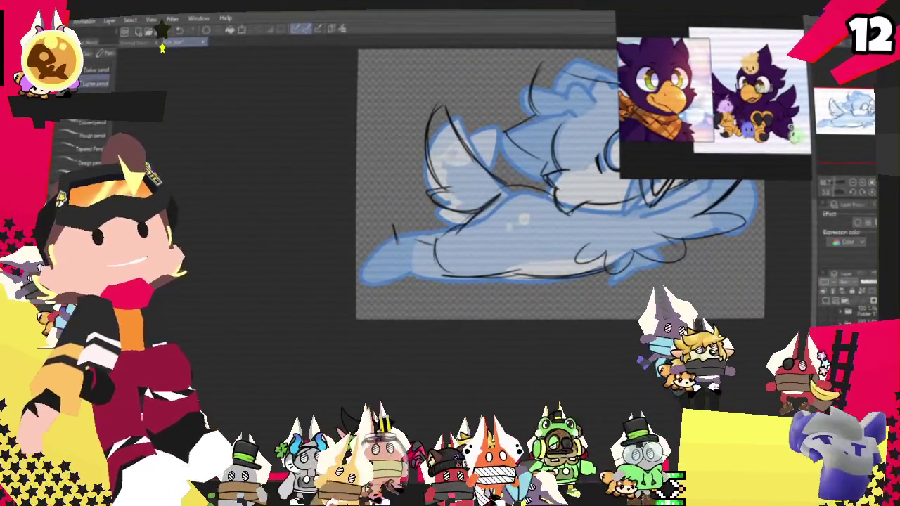
{"action": "mouse_move", "coordinate": [395, 225]}
{"action": "left_mouse_down"}
{"action": "mouse_move", "coordinate": [398, 242]}
{"action": "mouse_move", "coordinate": [362, 271]}
{"action": "left_mouse_up"}
{"action": "left_click_drag", "start_coordinate": [395, 243], "coordinate": [415, 228]}
{"action": "left_click_drag", "start_coordinate": [380, 274], "coordinate": [443, 262]}
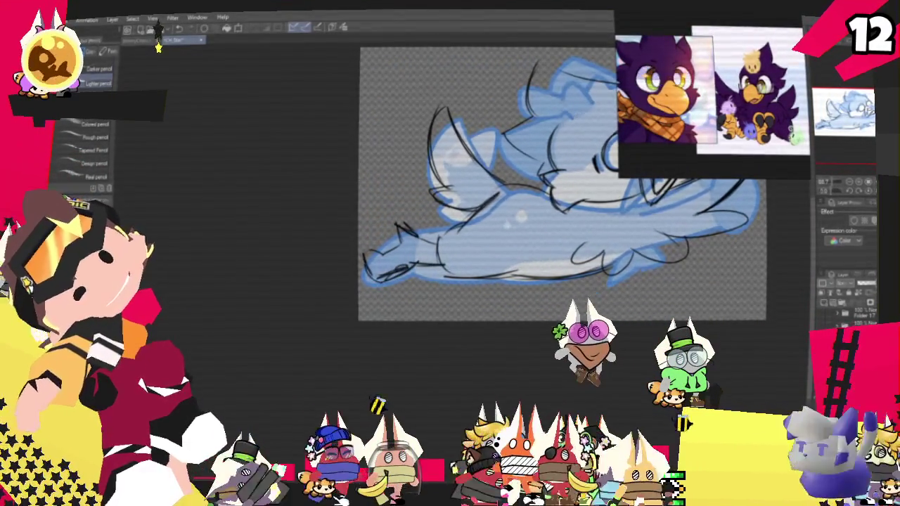
{"action": "left_click_drag", "start_coordinate": [398, 237], "coordinate": [420, 223]}
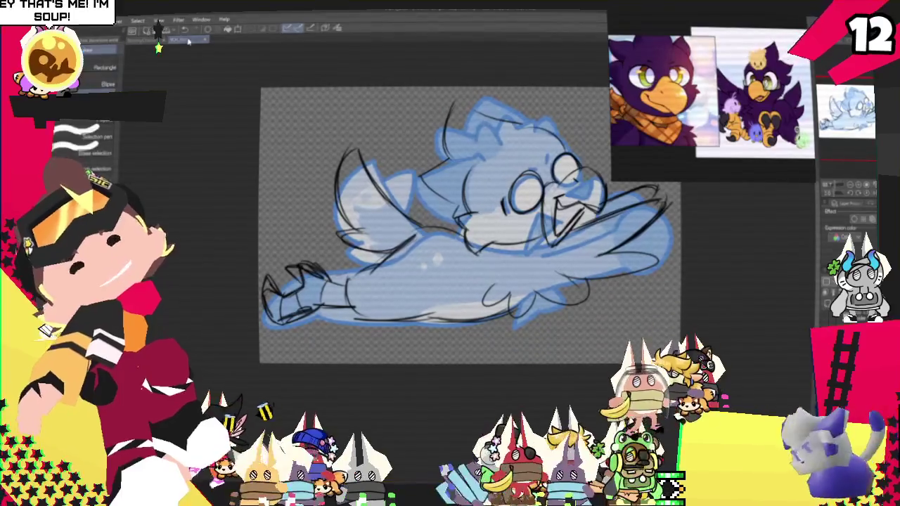
- Lasso the clawed foot and scale it to its new size
{"action": "left_click_drag", "start_coordinate": [303, 241], "coordinate": [285, 247]}
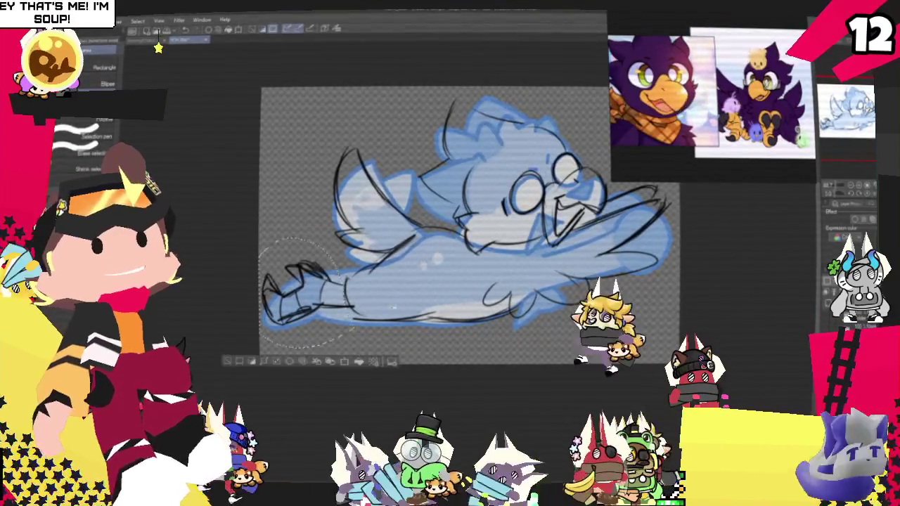
{"action": "key", "text": "ctrl+t"}
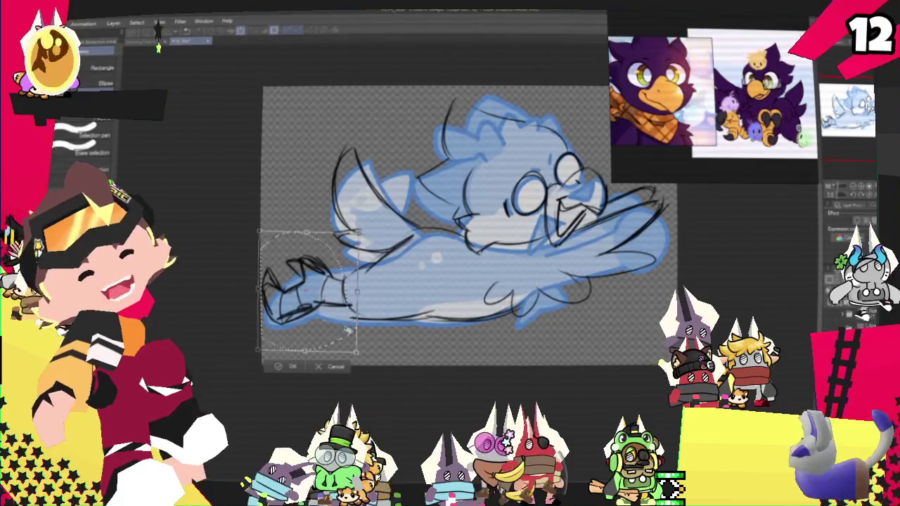
{"action": "left_click", "coordinate": [288, 366]}
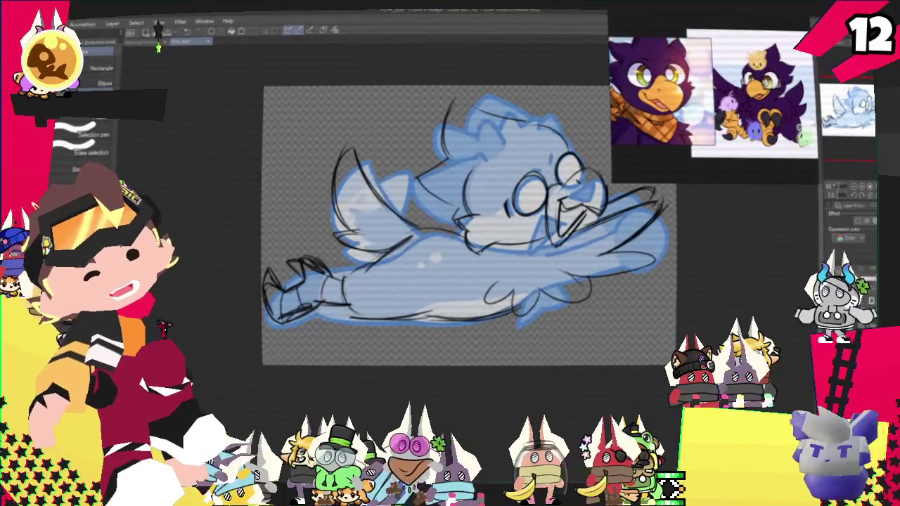
{"action": "key", "text": "ctrl+d"}
- Transform the whole sketch layer and commit the change
{"action": "scroll", "coordinate": [436, 245], "scroll_direction": "up", "scroll_amount": 1}
{"action": "key", "text": "ctrl+t"}
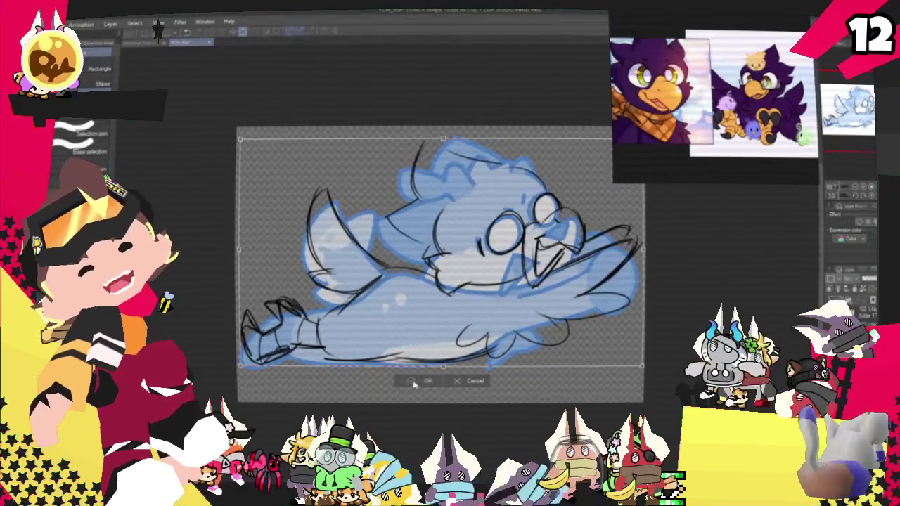
{"action": "key", "text": "Return"}
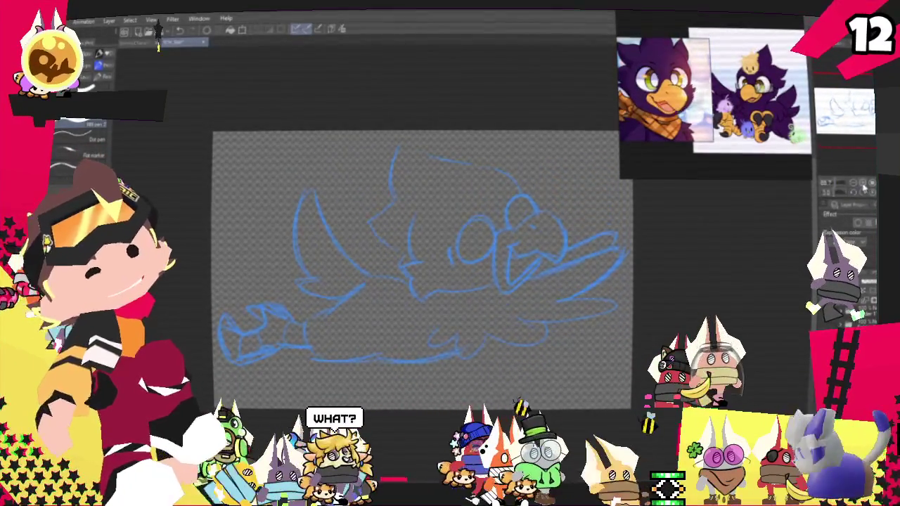
- Begin inking the bird's face with a small black eye stroke over the blue sketch
{"action": "scroll", "coordinate": [422, 268], "scroll_direction": "up", "scroll_amount": 2}
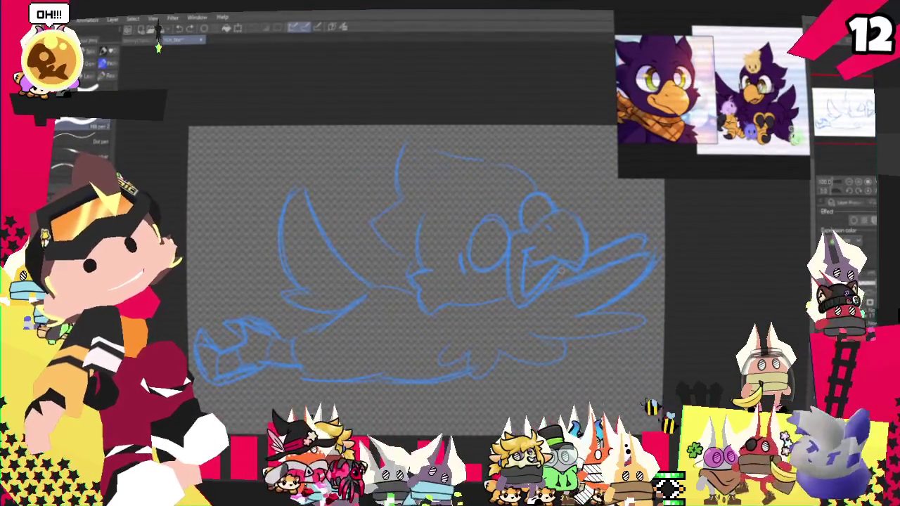
{"action": "left_click_drag", "start_coordinate": [521, 251], "coordinate": [530, 246]}
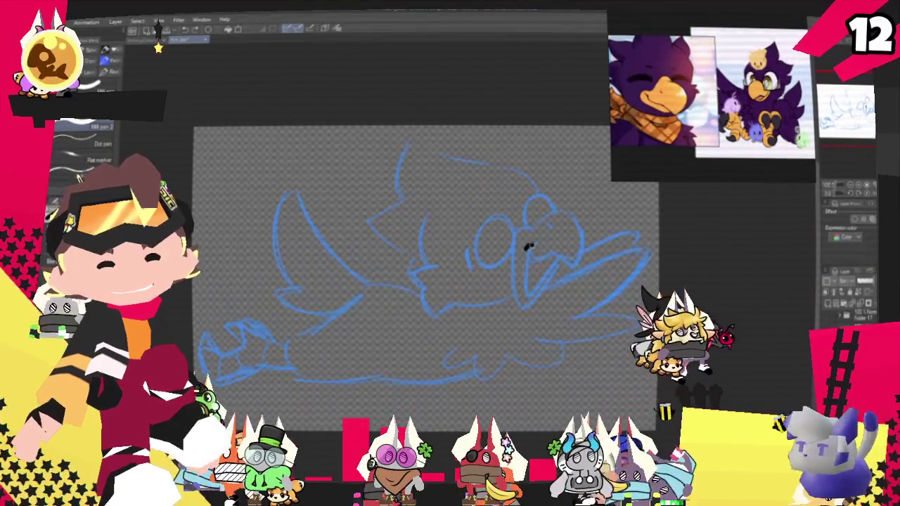
- Ink the beak's curved outer edge and top stroke after discarding two mouth strokes
{"action": "key", "text": "ctrl+z"}
{"action": "left_click_drag", "start_coordinate": [525, 242], "coordinate": [562, 263]}
{"action": "key", "text": "ctrl+z"}
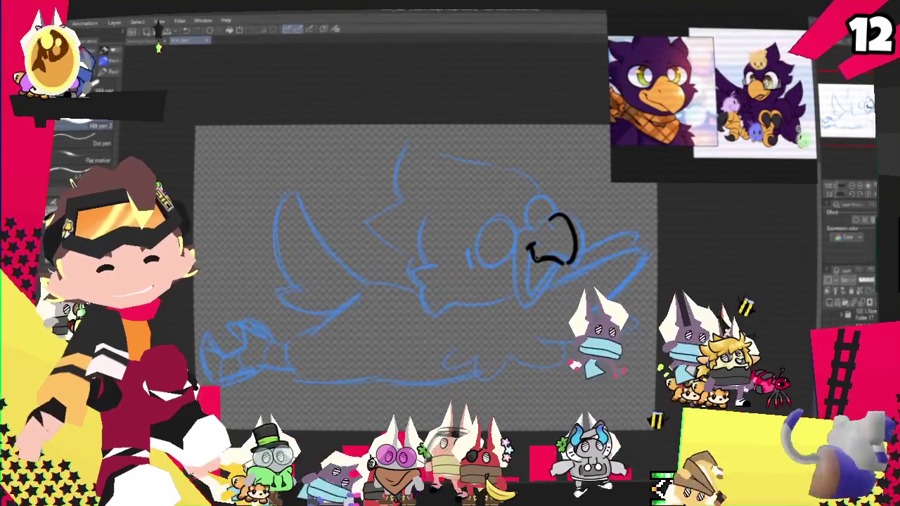
{"action": "left_click_drag", "start_coordinate": [547, 225], "coordinate": [559, 261]}
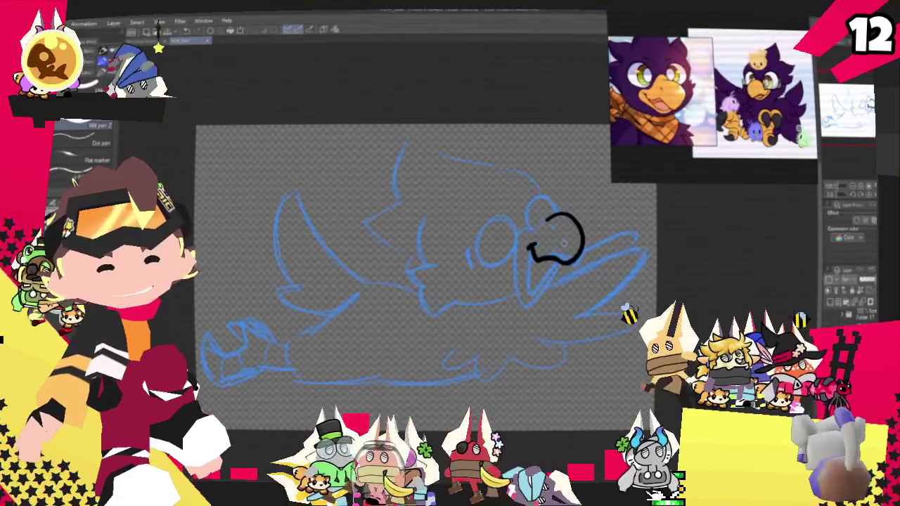
{"action": "left_click_drag", "start_coordinate": [532, 232], "coordinate": [556, 216]}
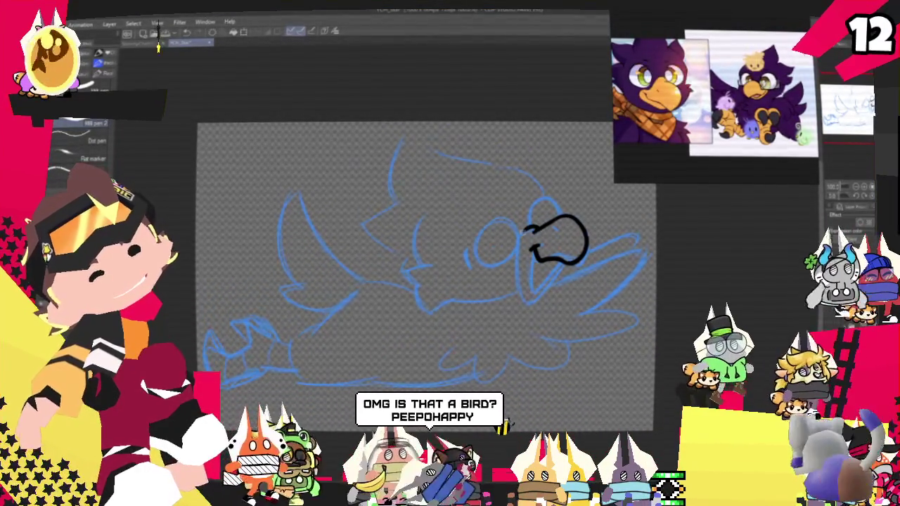
- Ink the lower beak's left edge and underside, removing the stray inner lines
{"action": "left_click_drag", "start_coordinate": [519, 239], "coordinate": [522, 300]}
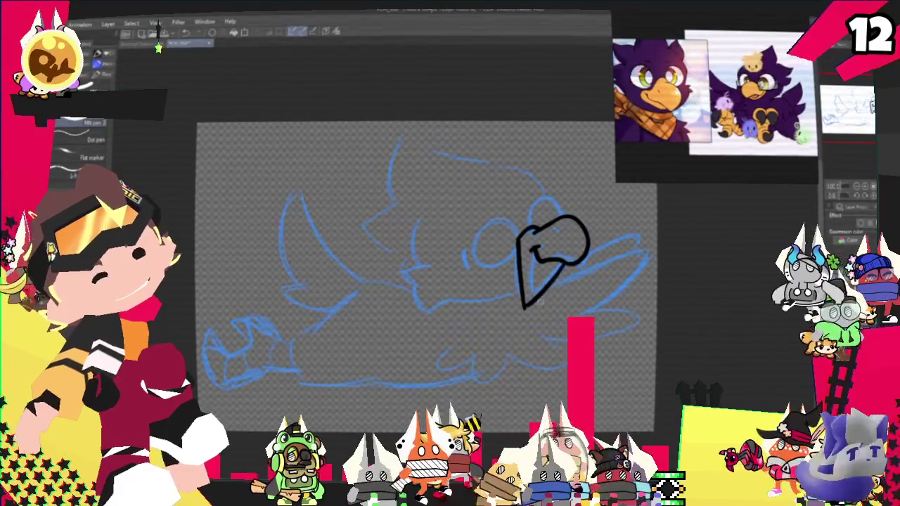
{"action": "left_click_drag", "start_coordinate": [524, 306], "coordinate": [562, 253]}
{"action": "key", "text": "ctrl+z"}
{"action": "key", "text": "ctrl+z"}
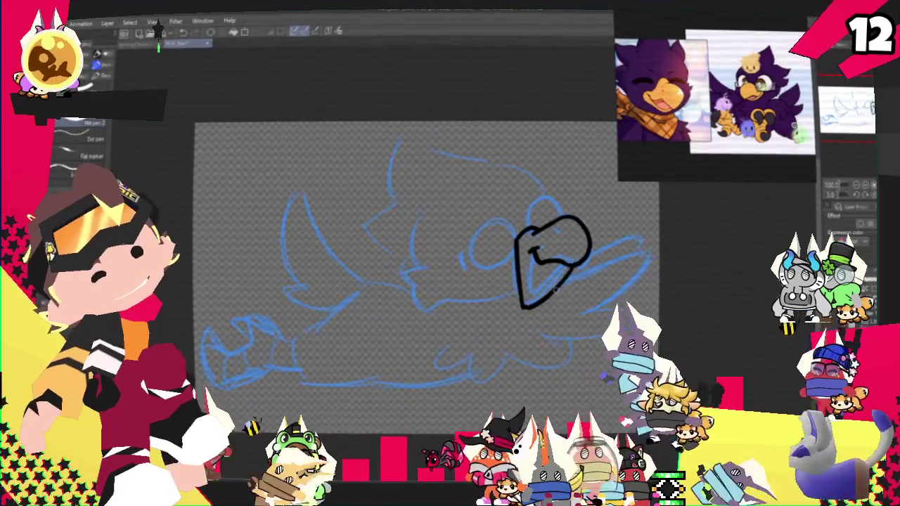
{"action": "key", "text": "ctrl+z"}
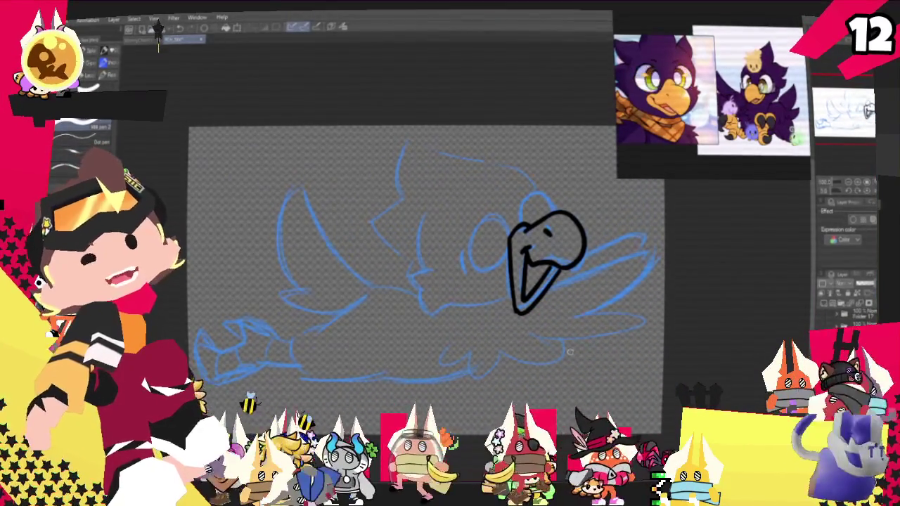
{"action": "left_click_drag", "start_coordinate": [422, 281], "coordinate": [377, 294]}
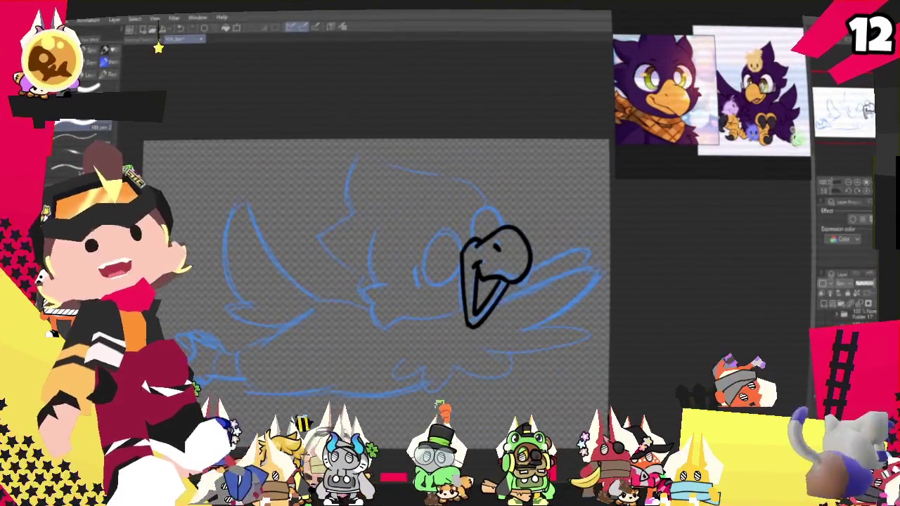
- Pan and zoom the canvas to frame the bird's head for inking
{"action": "left_click_drag", "start_coordinate": [495, 274], "coordinate": [541, 242]}
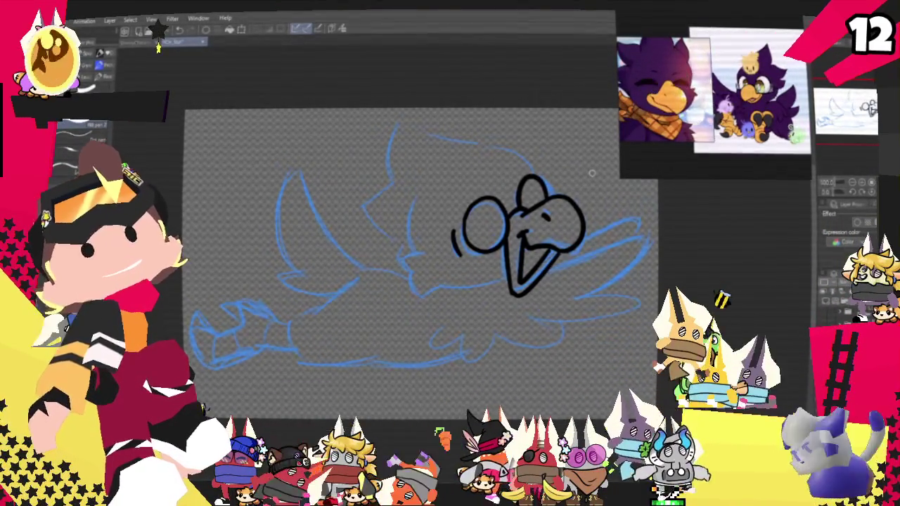
{"action": "left_click_drag", "start_coordinate": [591, 172], "coordinate": [602, 198]}
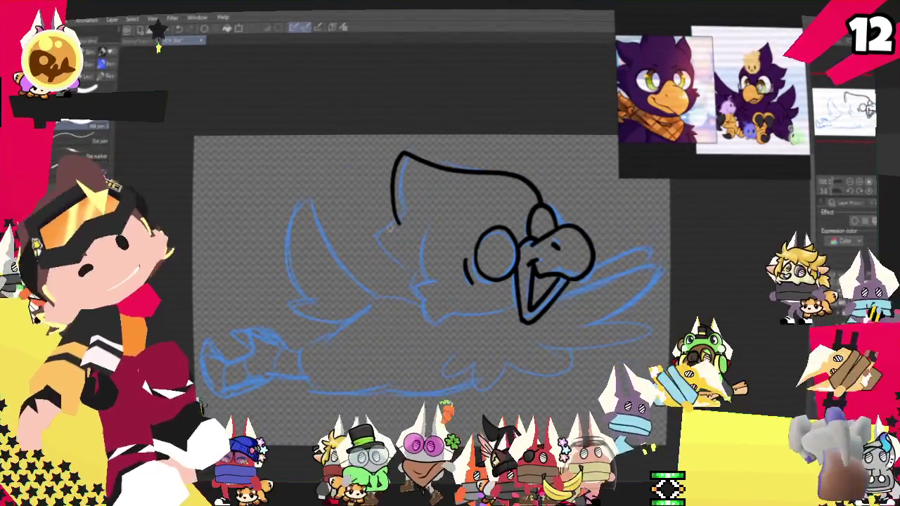
- Ink the head crest line, the underside and the belly curve in black
{"action": "left_click_drag", "start_coordinate": [398, 224], "coordinate": [372, 243]}
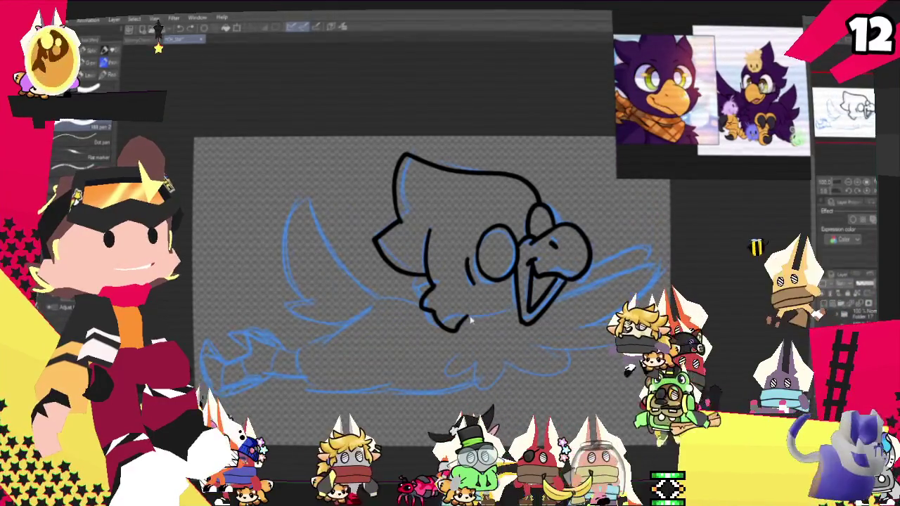
{"action": "scroll", "coordinate": [473, 321], "scroll_direction": "up", "scroll_amount": 1}
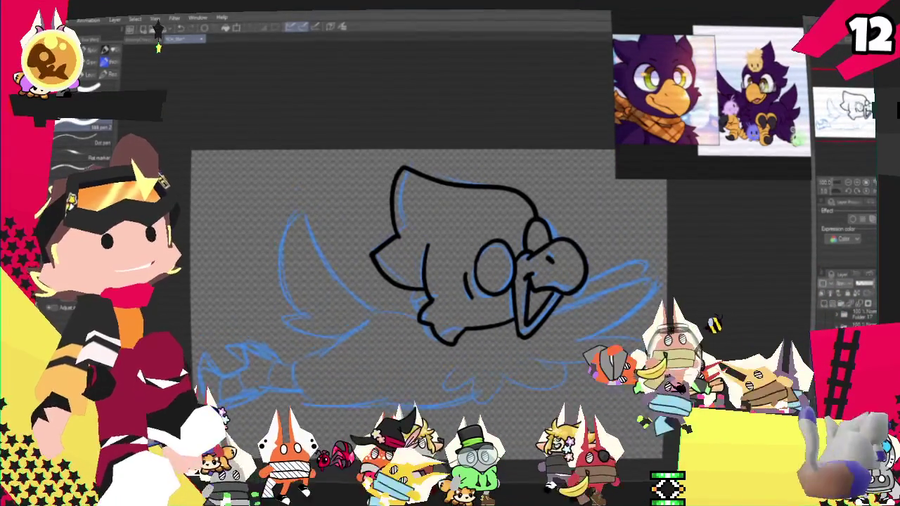
{"action": "scroll", "coordinate": [450, 281], "scroll_direction": "down", "scroll_amount": 2}
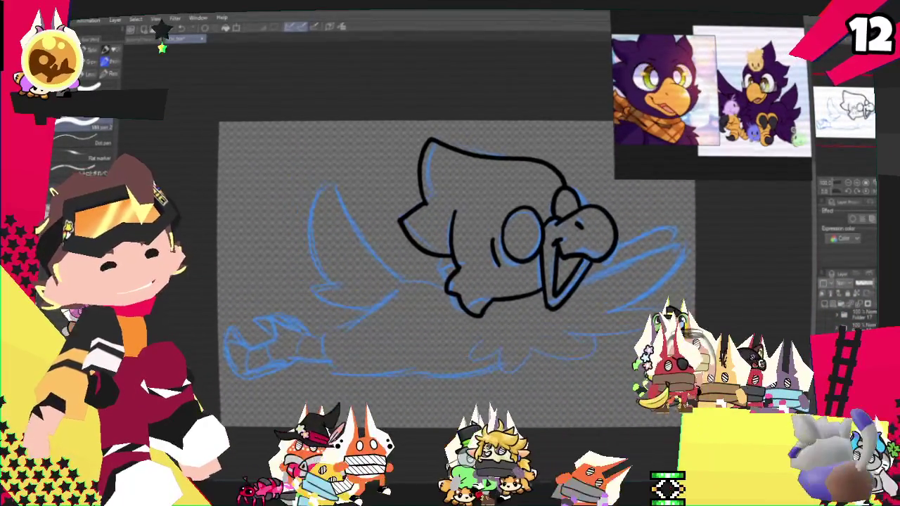
{"action": "scroll", "coordinate": [449, 281], "scroll_direction": "down", "scroll_amount": 1}
{"action": "scroll", "coordinate": [450, 282], "scroll_direction": "down", "scroll_amount": 1}
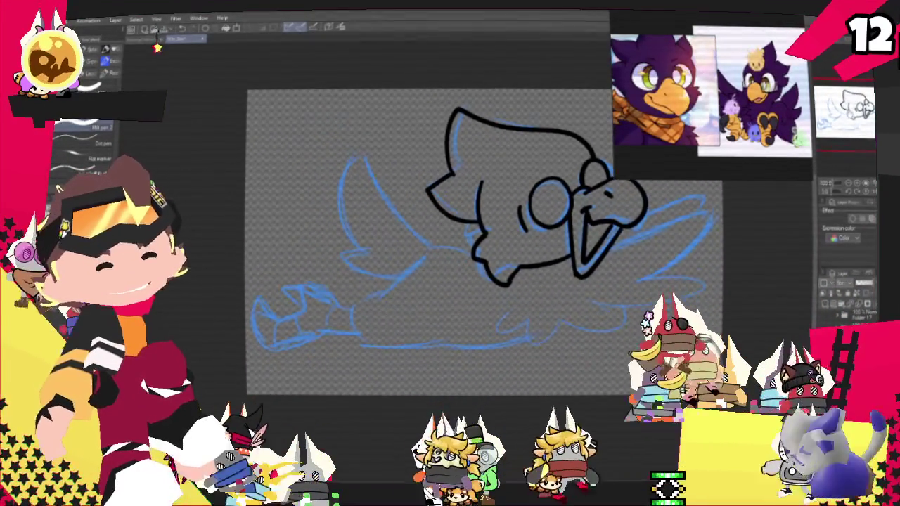
{"action": "scroll", "coordinate": [450, 281], "scroll_direction": "down", "scroll_amount": 1}
{"action": "left_click_drag", "start_coordinate": [408, 269], "coordinate": [485, 236]}
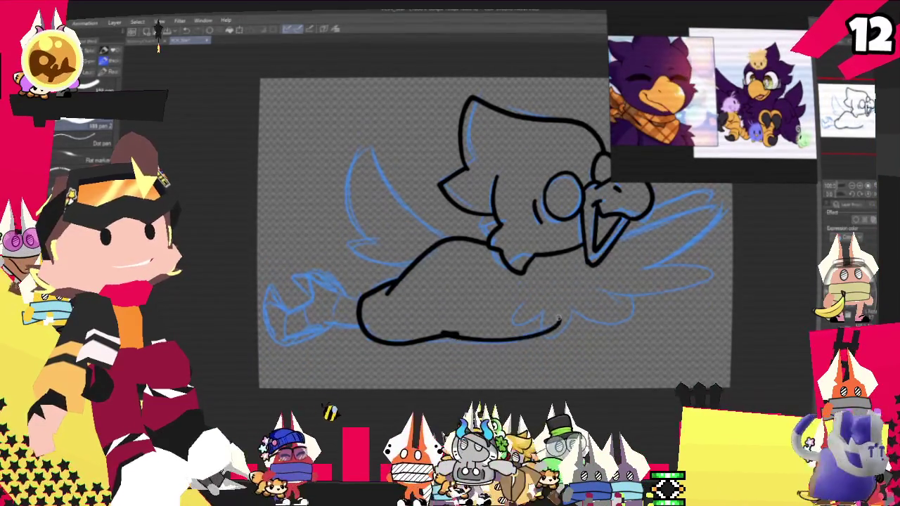
{"action": "left_click_drag", "start_coordinate": [441, 335], "coordinate": [541, 329]}
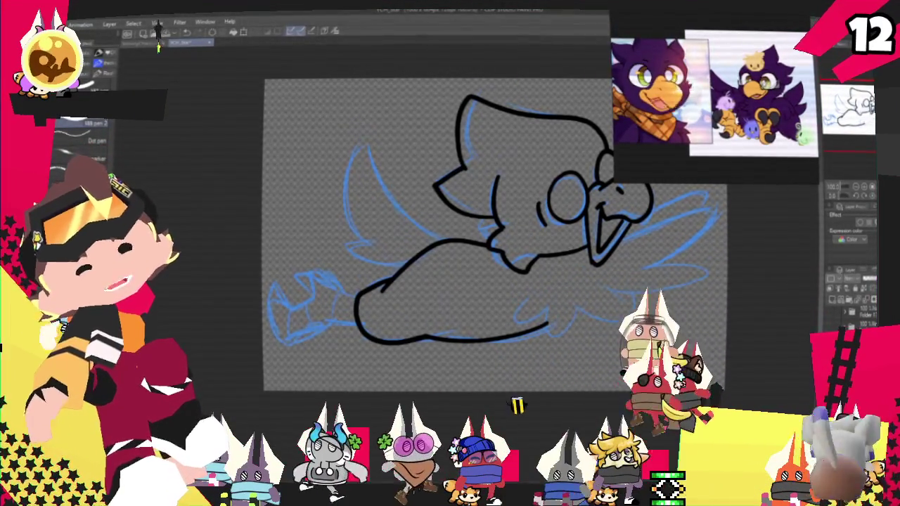
{"action": "left_click_drag", "start_coordinate": [449, 281], "coordinate": [510, 211]}
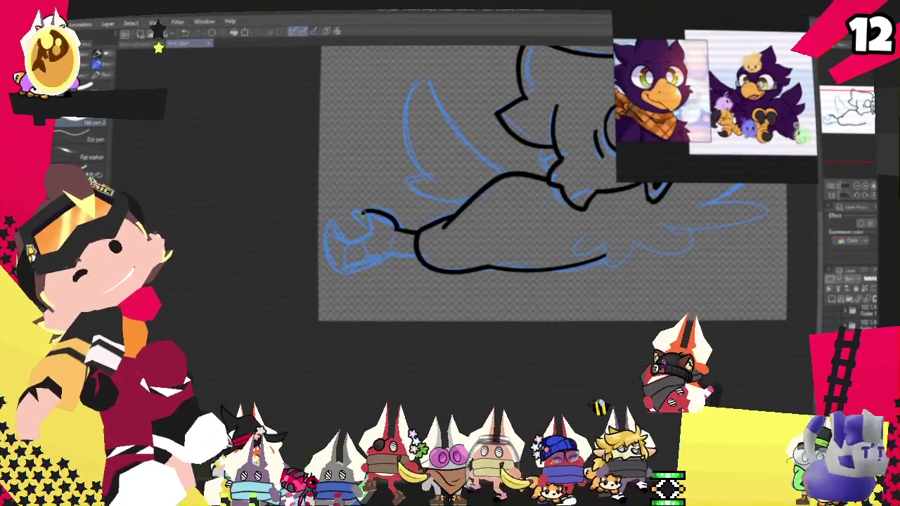
- Ink the foot's toes, its bottom edge and a bolder claw outline in black
{"action": "left_click_drag", "start_coordinate": [339, 234], "coordinate": [366, 217]}
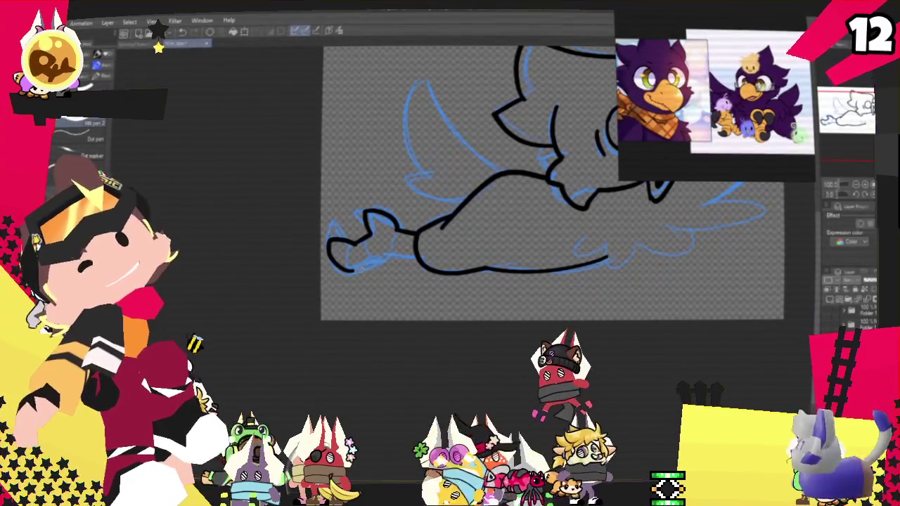
{"action": "left_click_drag", "start_coordinate": [343, 269], "coordinate": [388, 258]}
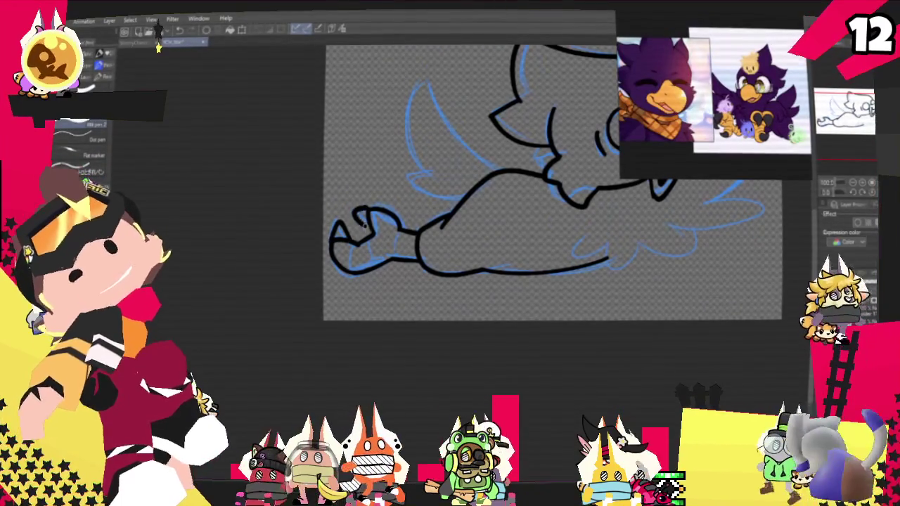
{"action": "left_click_drag", "start_coordinate": [356, 223], "coordinate": [383, 222]}
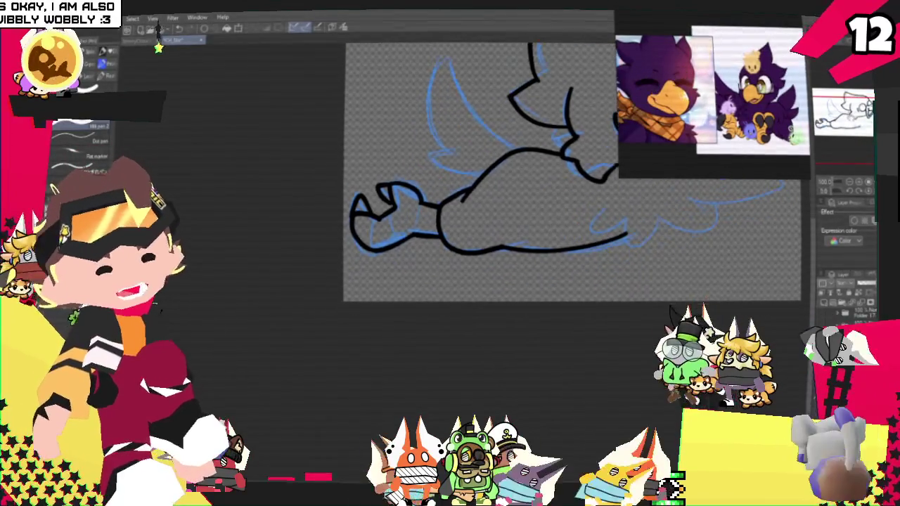
- Pan back to the bird's head and reselect the inking brush set
{"action": "scroll", "coordinate": [81, 147], "scroll_direction": "down", "scroll_amount": 3}
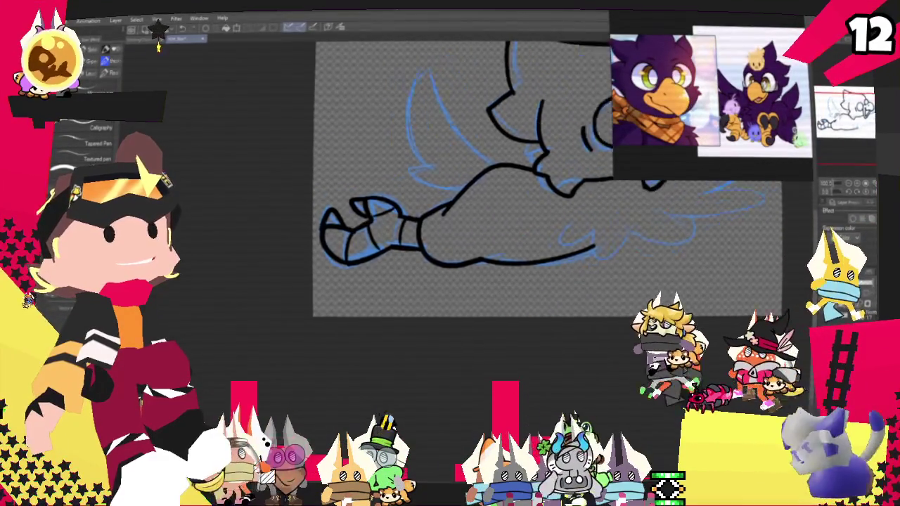
{"action": "left_click_drag", "start_coordinate": [492, 176], "coordinate": [321, 244]}
{"action": "key", "text": "p"}
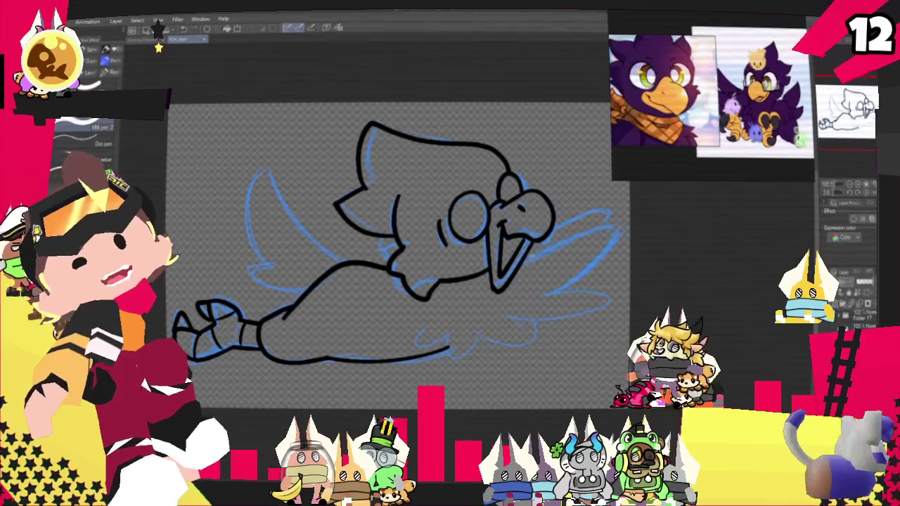
- Ink the left wing's back edge and base line, undoing two retried strokes
{"action": "left_click_drag", "start_coordinate": [248, 174], "coordinate": [337, 261]}
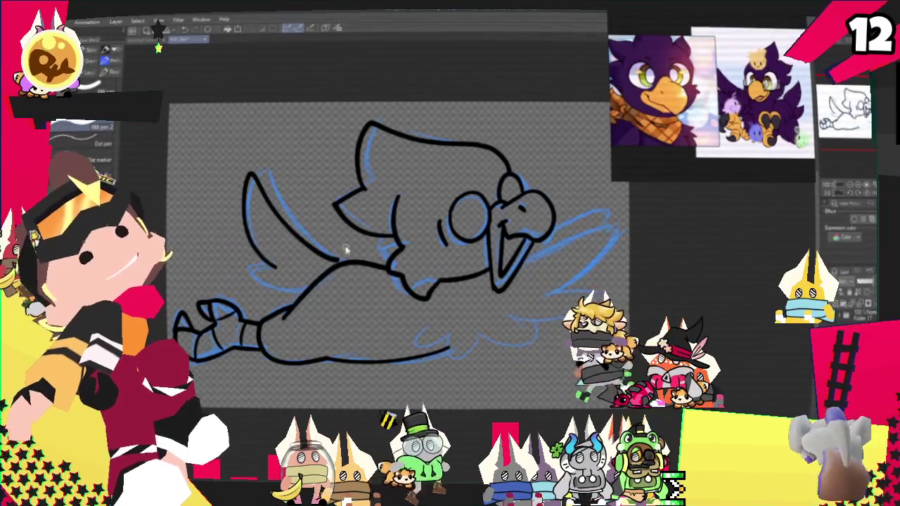
{"action": "key", "text": "ctrl+z"}
{"action": "left_click_drag", "start_coordinate": [246, 153], "coordinate": [336, 269]}
{"action": "key", "text": "ctrl+z"}
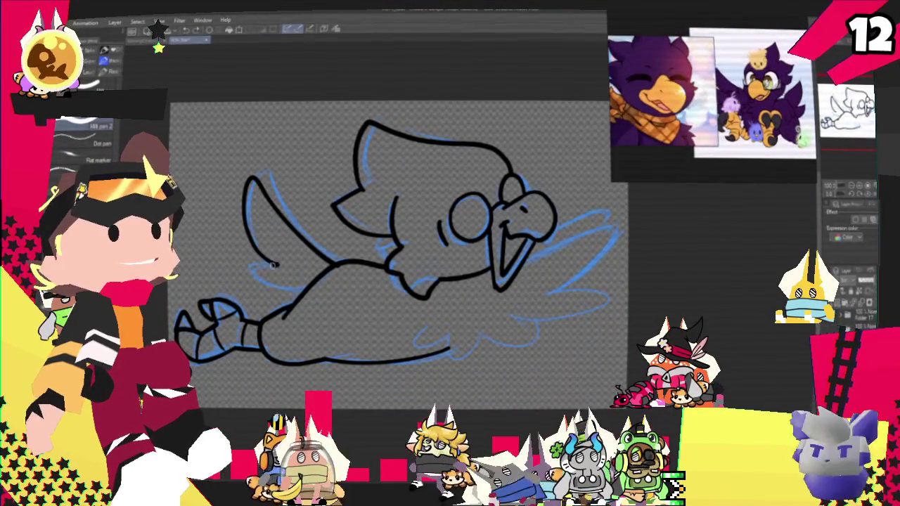
{"action": "left_click_drag", "start_coordinate": [253, 263], "coordinate": [313, 266]}
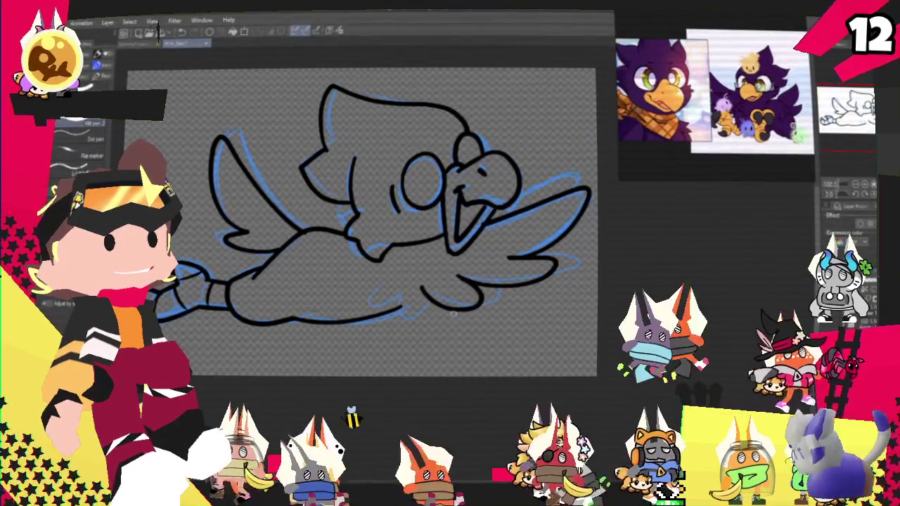
- Ink the curve under the right wing and the belly feather lines, then shift the view
{"action": "left_click_drag", "start_coordinate": [458, 281], "coordinate": [461, 312]}
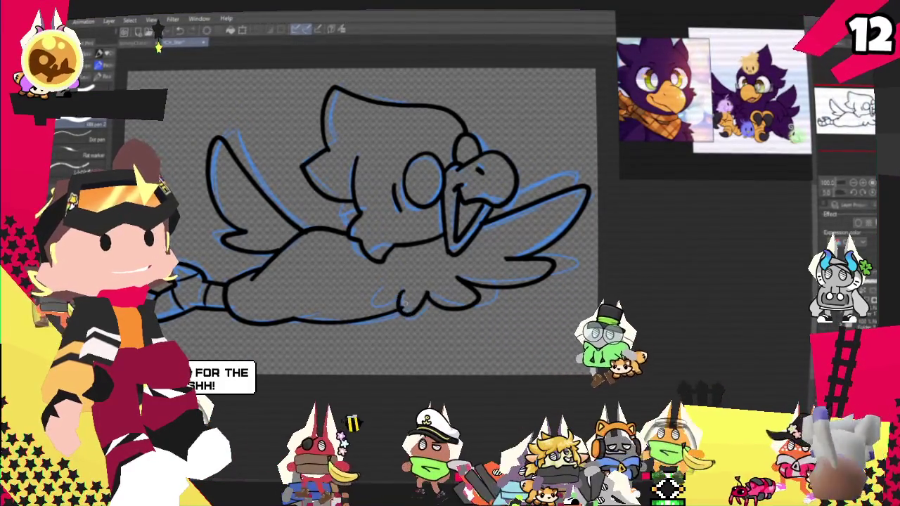
{"action": "left_click_drag", "start_coordinate": [380, 286], "coordinate": [398, 310]}
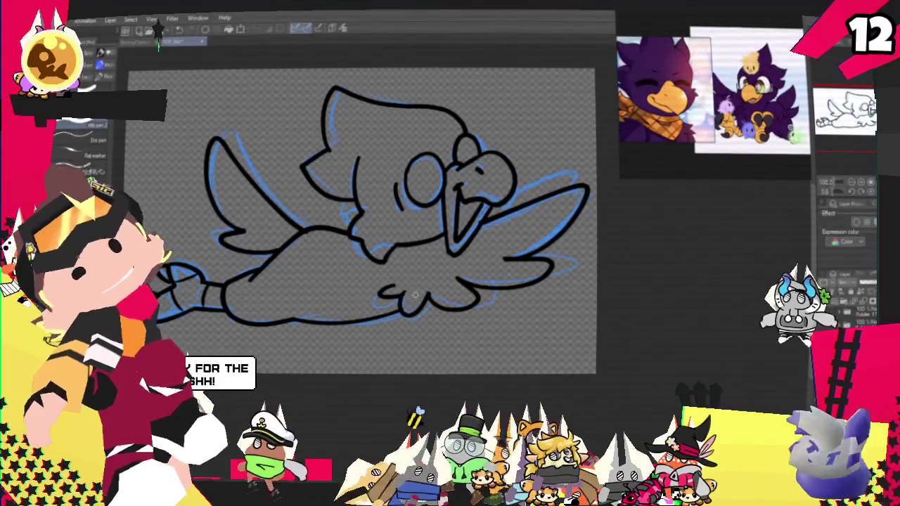
{"action": "left_click_drag", "start_coordinate": [406, 310], "coordinate": [421, 301]}
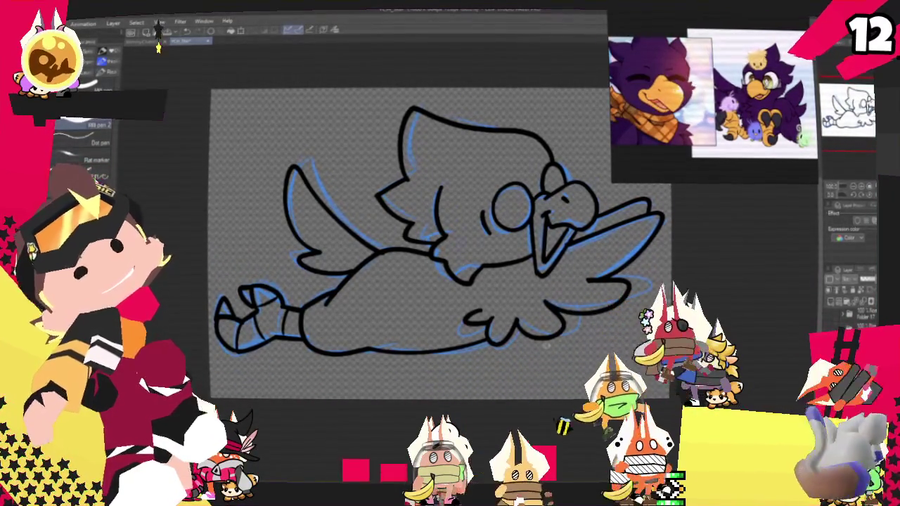
{"action": "left_click_drag", "start_coordinate": [422, 239], "coordinate": [386, 260]}
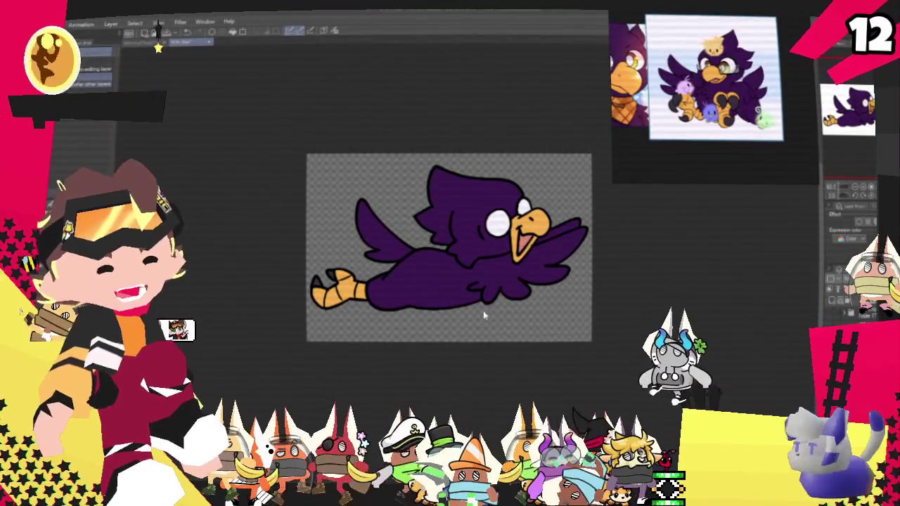
{"action": "scroll", "coordinate": [478, 281], "scroll_direction": "up", "scroll_amount": 1}
{"action": "scroll", "coordinate": [457, 246], "scroll_direction": "up", "scroll_amount": 1}
{"action": "scroll", "coordinate": [443, 225], "scroll_direction": "up", "scroll_amount": 1}
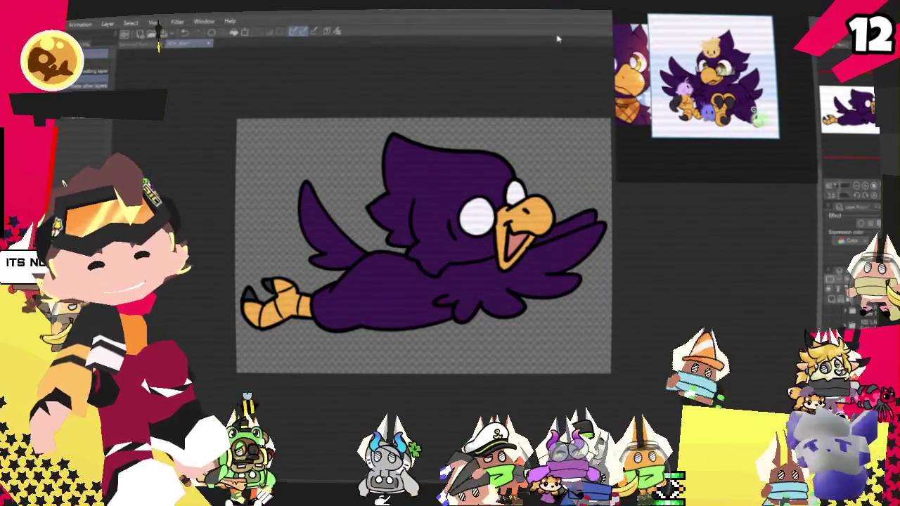
{"action": "scroll", "coordinate": [570, 266], "scroll_direction": "down", "scroll_amount": 1}
{"action": "scroll", "coordinate": [571, 265], "scroll_direction": "up", "scroll_amount": 1}
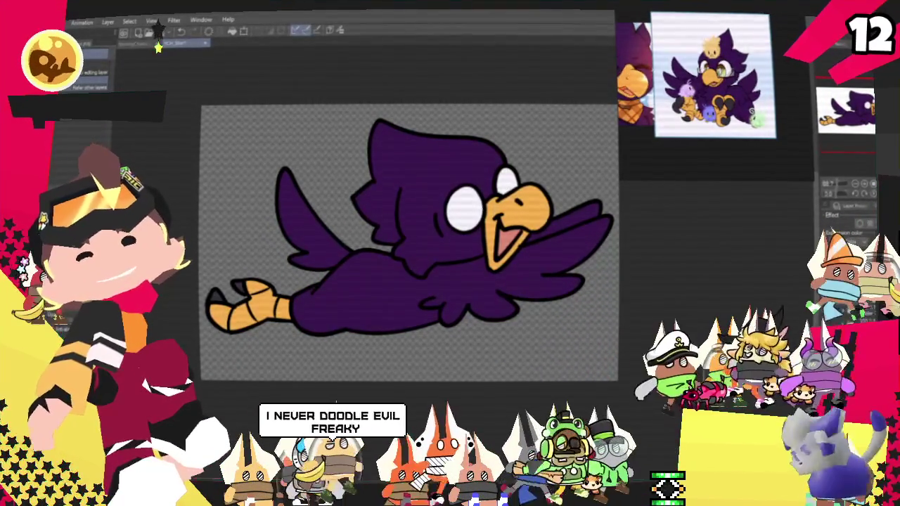
{"action": "left_click", "coordinate": [158, 30]}
{"action": "mouse_move", "coordinate": [105, 133]}
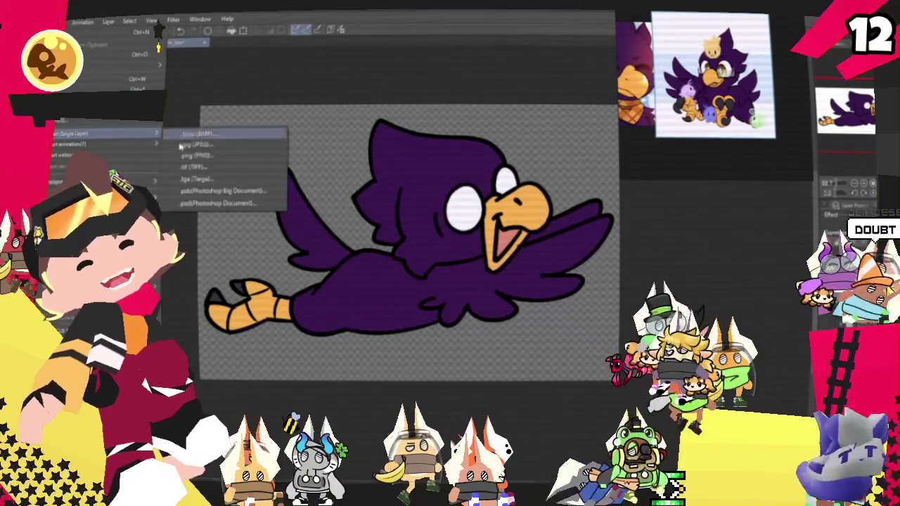
- Export the bird drawing as a single-layer .png image
{"action": "left_click", "coordinate": [200, 160]}
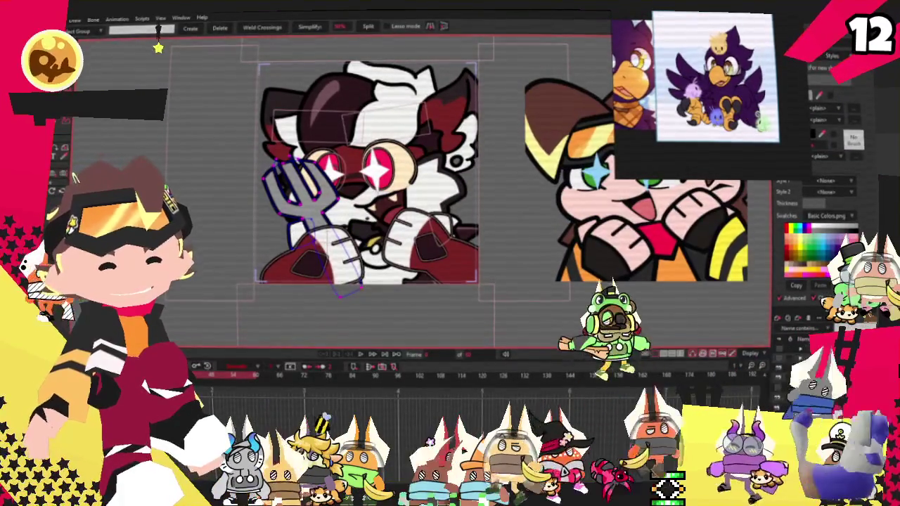
- Open YCH_Star.moho from the recent files and bring up the rider image layer's settings
{"action": "left_click", "coordinate": [49, 18]}
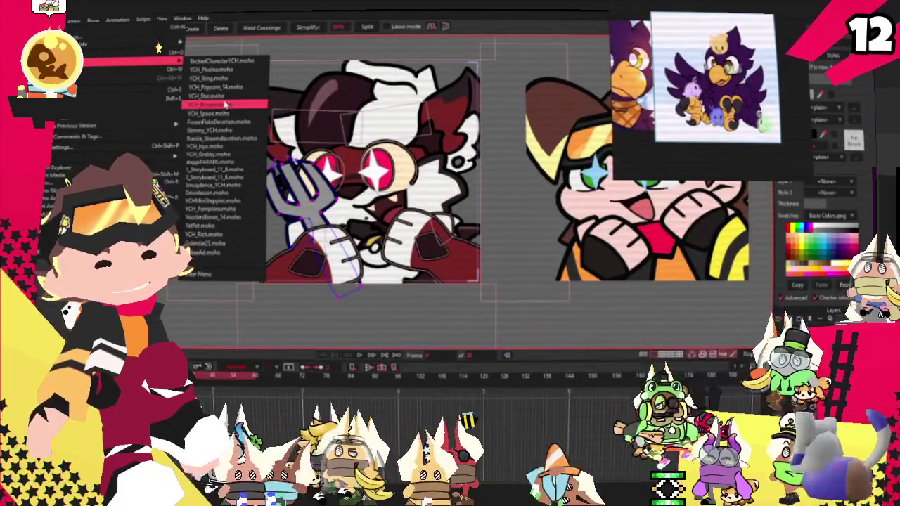
{"action": "left_click", "coordinate": [225, 100]}
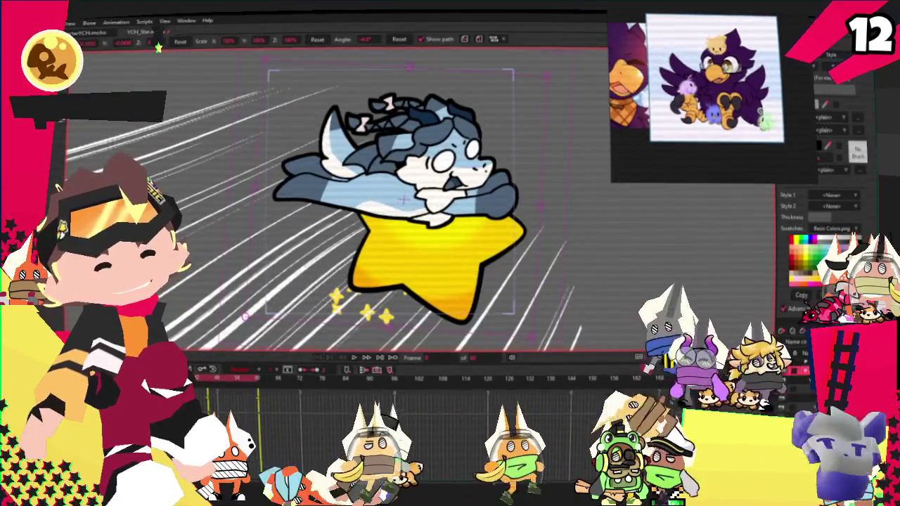
{"action": "double_click", "coordinate": [675, 125]}
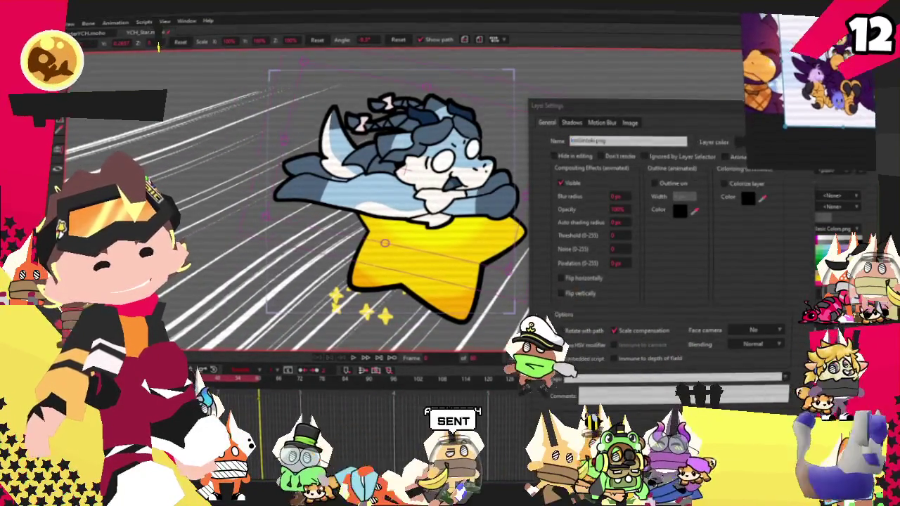
- Show the Image options in the rider layer's Layer Settings
{"action": "left_click", "coordinate": [629, 123]}
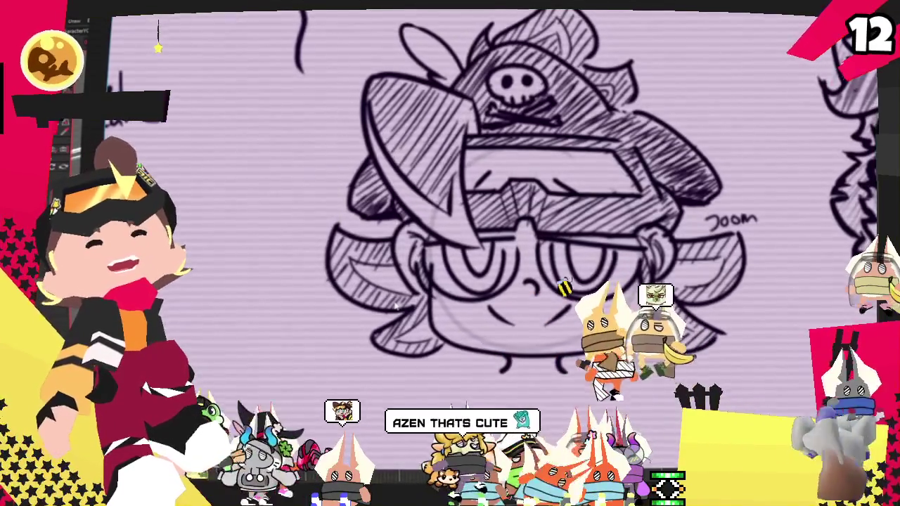
{"action": "scroll", "coordinate": [394, 304], "scroll_direction": "down", "scroll_amount": 2}
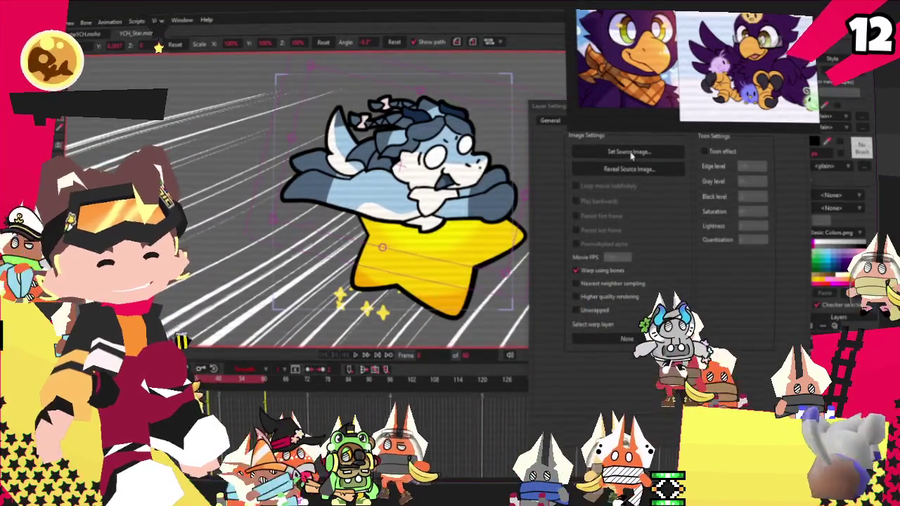
- Set the rider layer's source image to Spardie from 2025 > YCH_Star > Staracters
{"action": "left_click", "coordinate": [630, 153]}
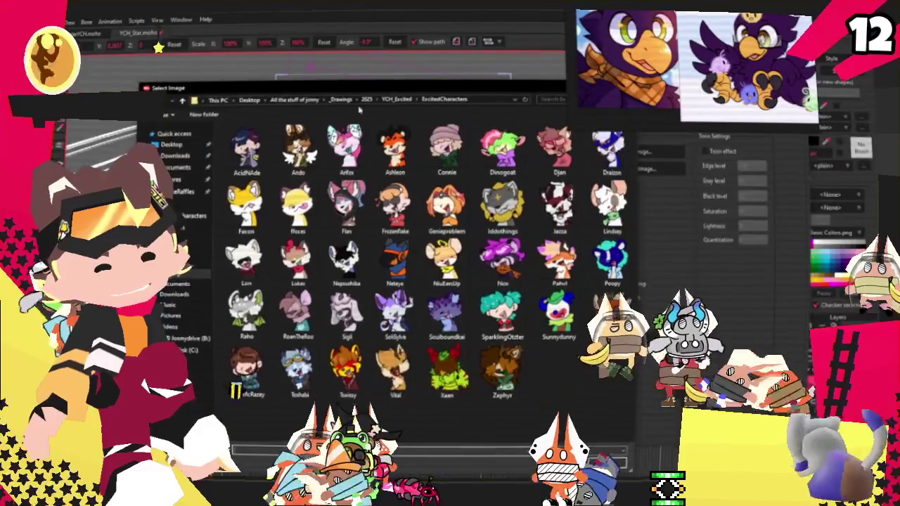
{"action": "left_click", "coordinate": [366, 99]}
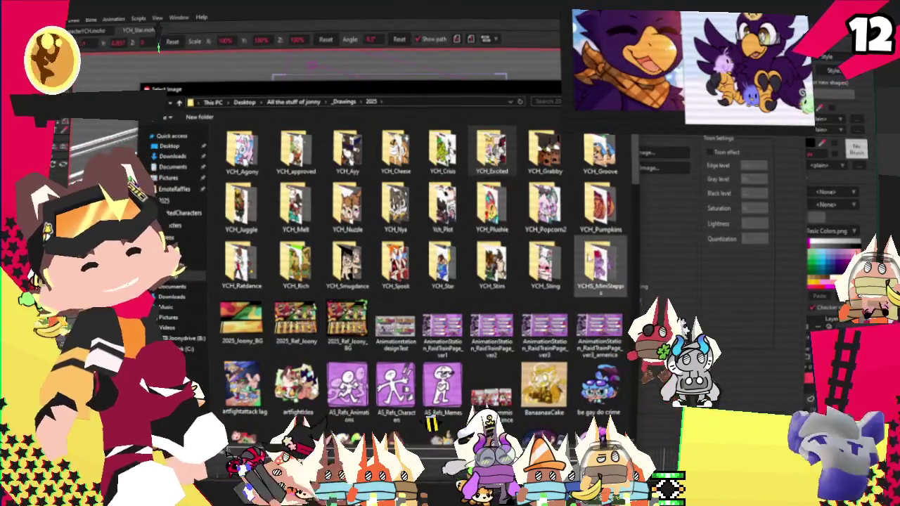
{"action": "double_click", "coordinate": [443, 264]}
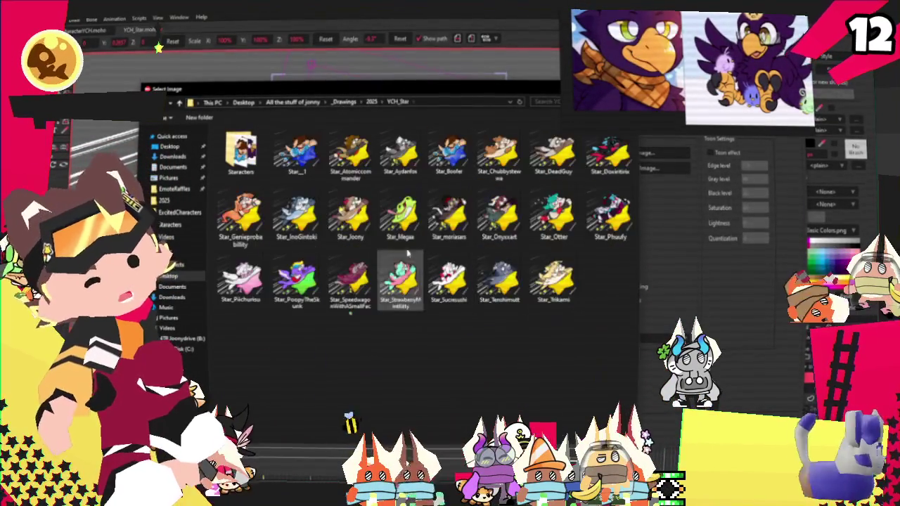
{"action": "double_click", "coordinate": [241, 150]}
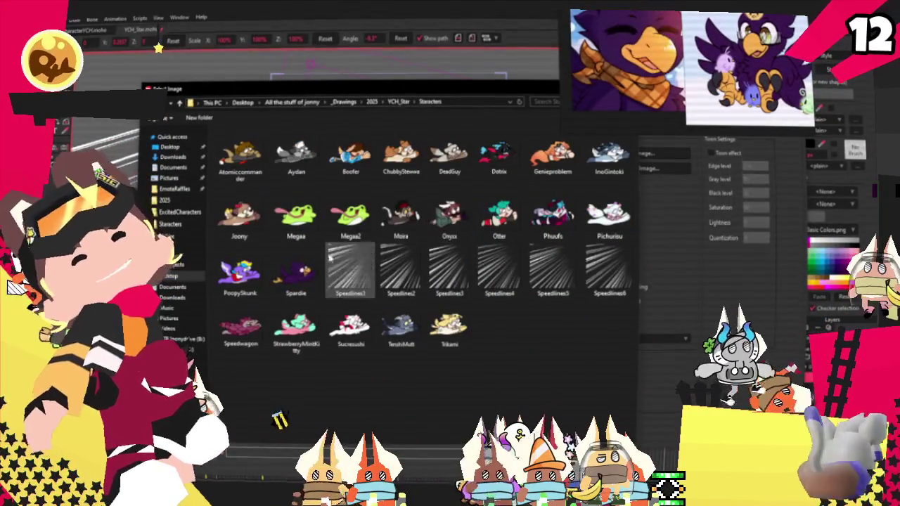
{"action": "left_click", "coordinate": [295, 273]}
{"action": "double_click", "coordinate": [295, 273]}
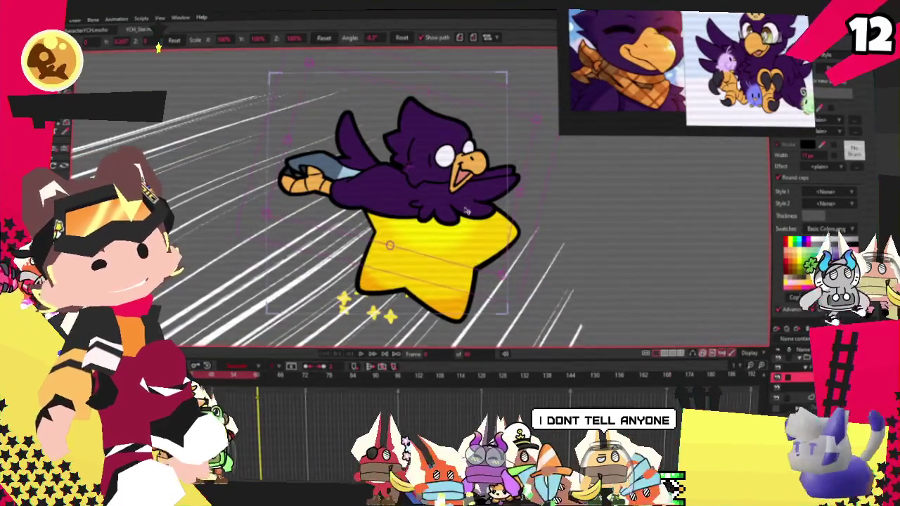
- Zoom in on the bird, select its artwork and switch to Transform Points
{"action": "scroll", "coordinate": [466, 209], "scroll_direction": "up", "scroll_amount": 2}
{"action": "scroll", "coordinate": [465, 209], "scroll_direction": "up", "scroll_amount": 2}
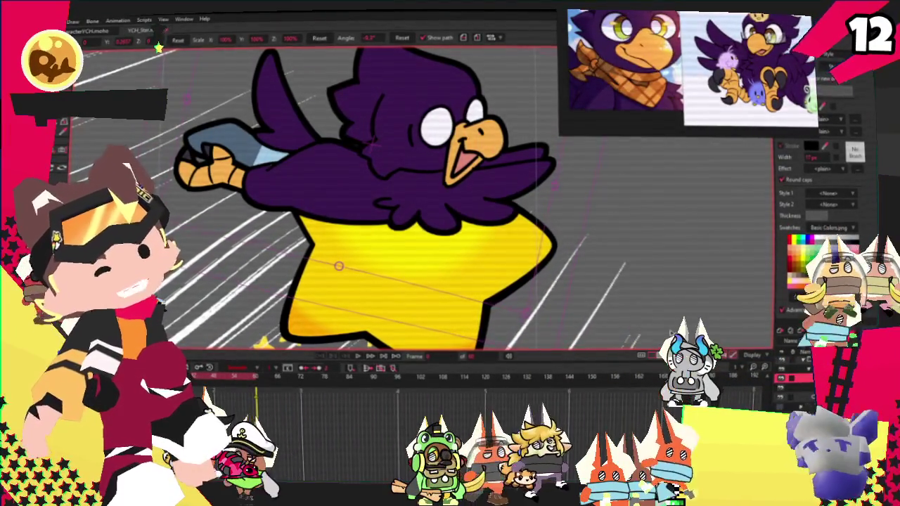
{"action": "scroll", "coordinate": [282, 147], "scroll_direction": "down", "scroll_amount": 2}
{"action": "scroll", "coordinate": [283, 147], "scroll_direction": "up", "scroll_amount": 3}
{"action": "scroll", "coordinate": [282, 147], "scroll_direction": "up", "scroll_amount": 2}
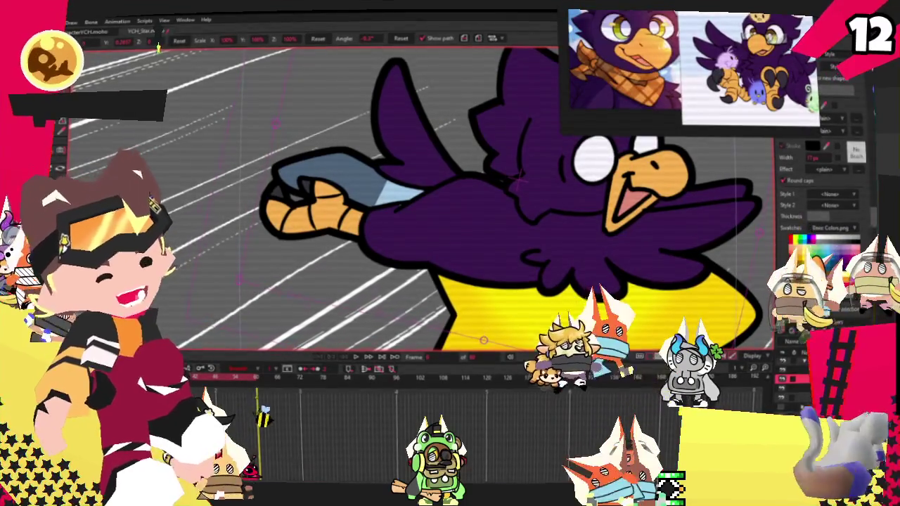
{"action": "left_click", "coordinate": [516, 242]}
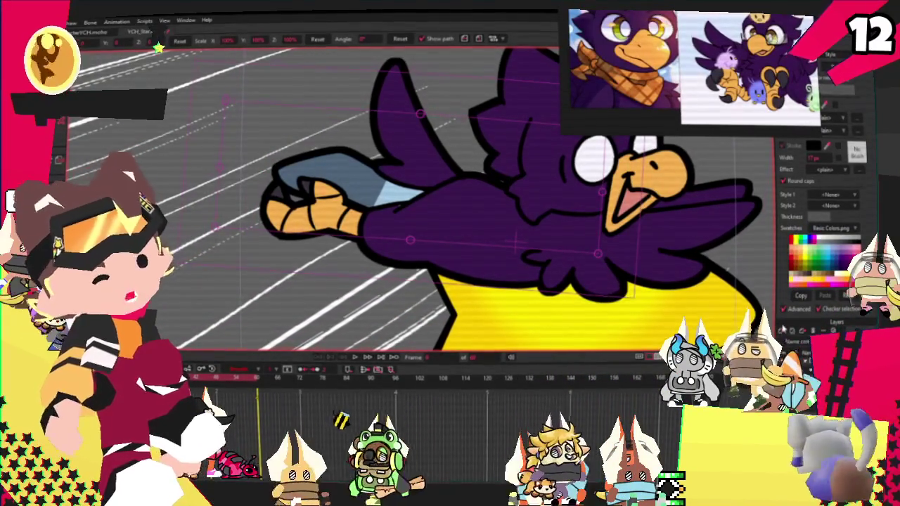
{"action": "key", "text": "t"}
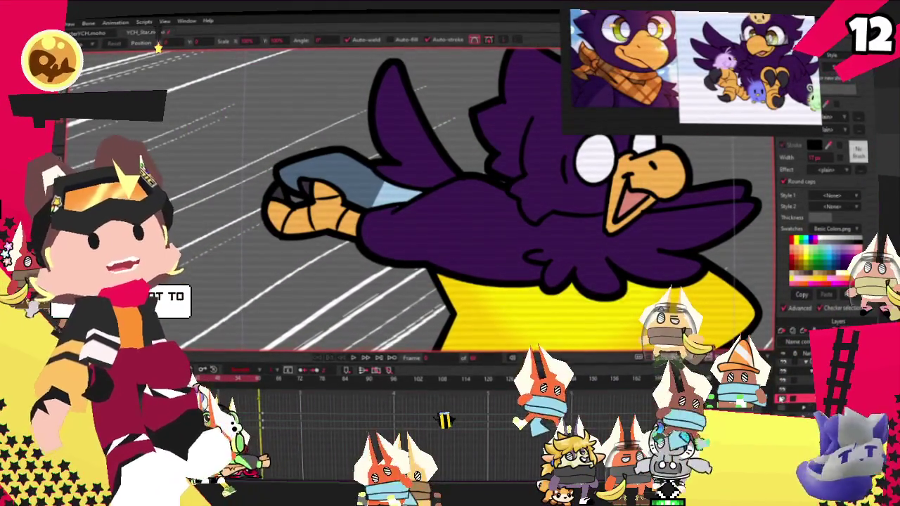
- On the hand layer, fill the grey-blue hand shapes orange and play the animation to check
{"action": "left_click", "coordinate": [780, 398]}
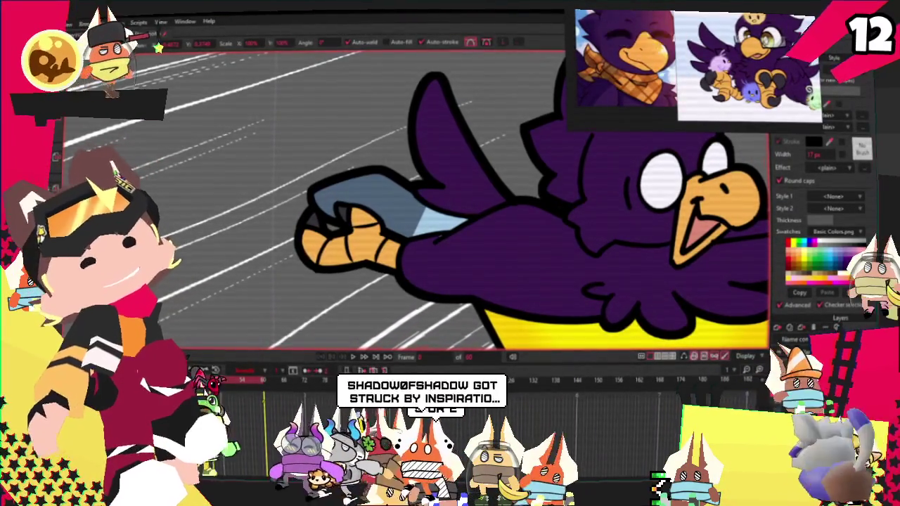
{"action": "left_click", "coordinate": [345, 208]}
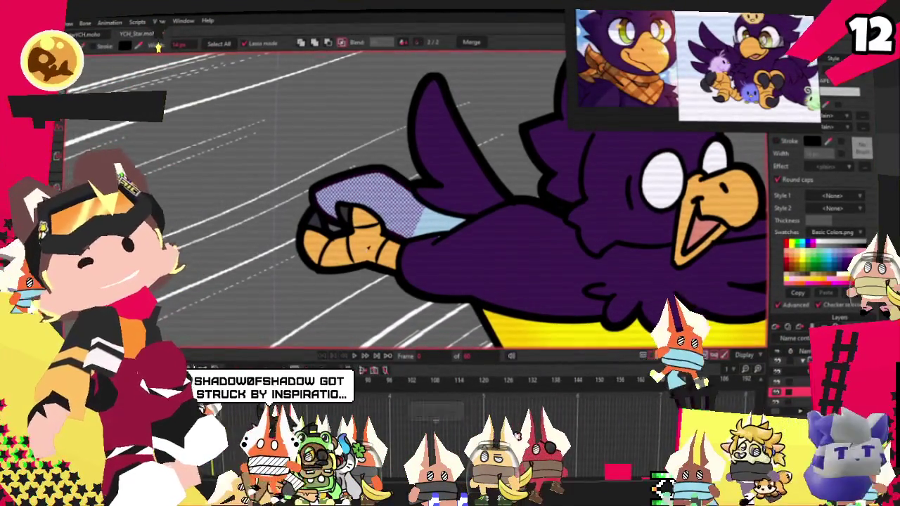
{"action": "left_click", "coordinate": [310, 174]}
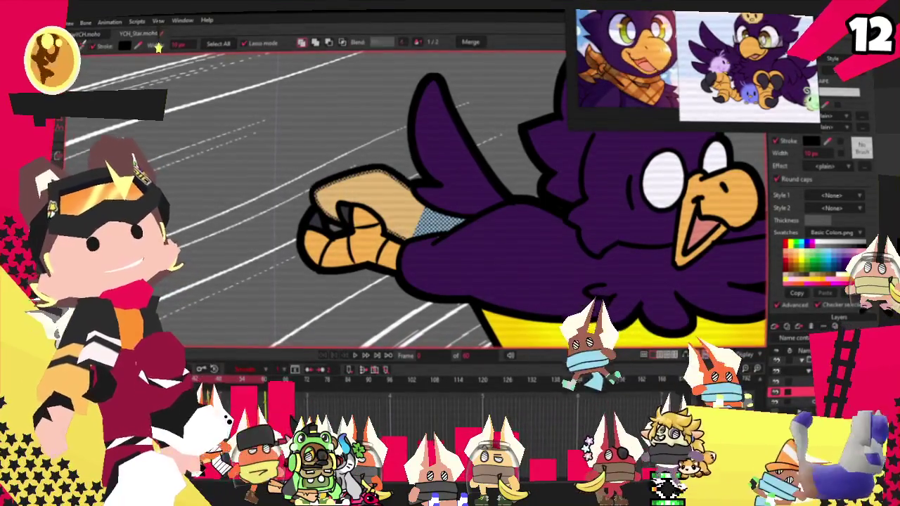
{"action": "left_click", "coordinate": [133, 83]}
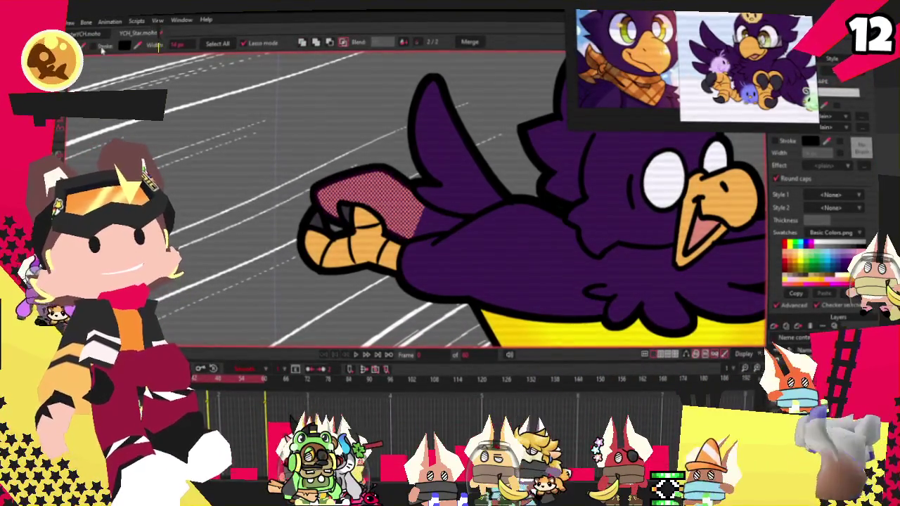
{"action": "key", "text": "space"}
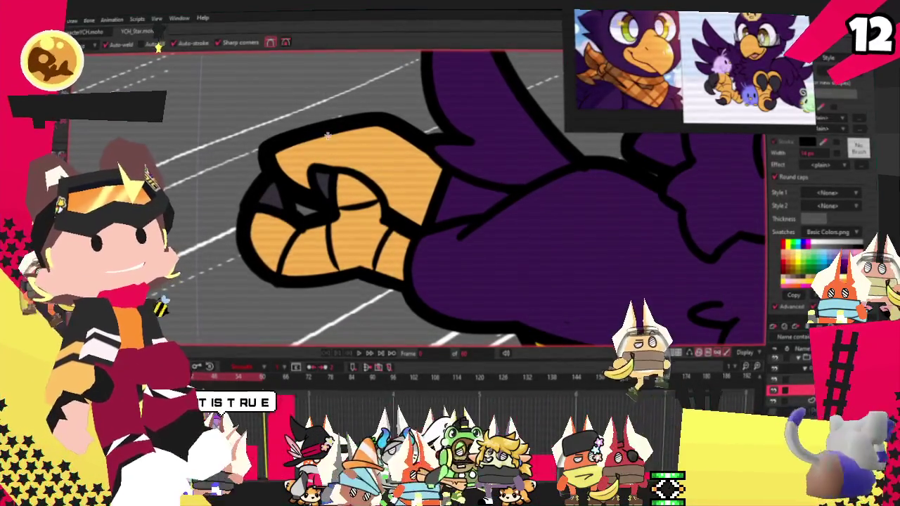
- Widen the top finger of the orange fist and replay the hand poses
{"action": "key", "text": "space"}
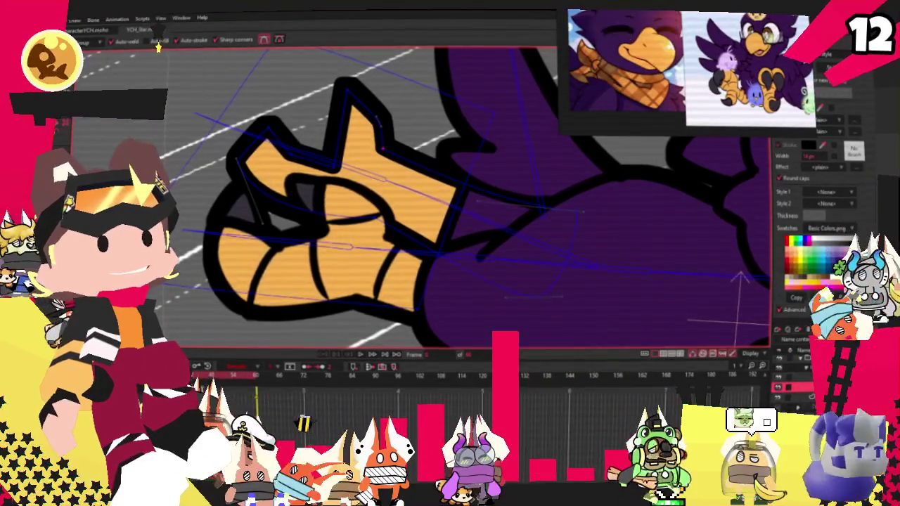
{"action": "key", "text": "t"}
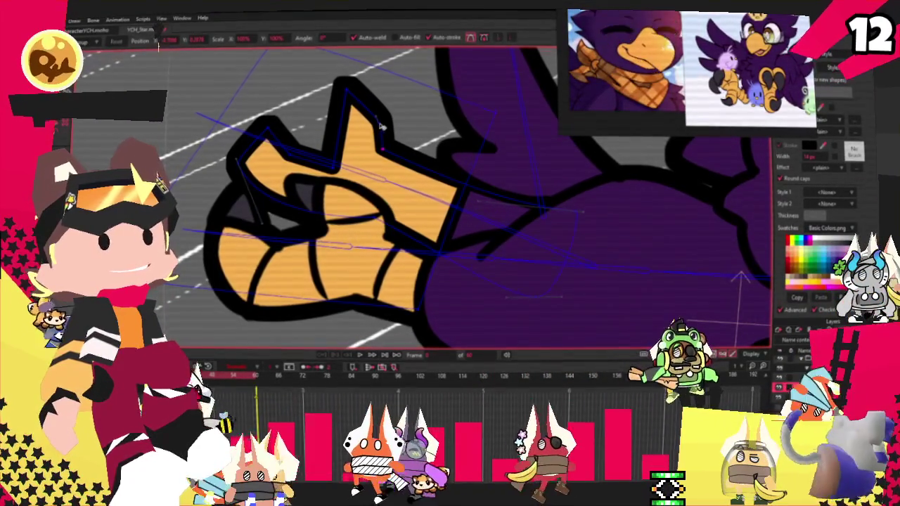
{"action": "left_click_drag", "start_coordinate": [380, 128], "coordinate": [390, 145]}
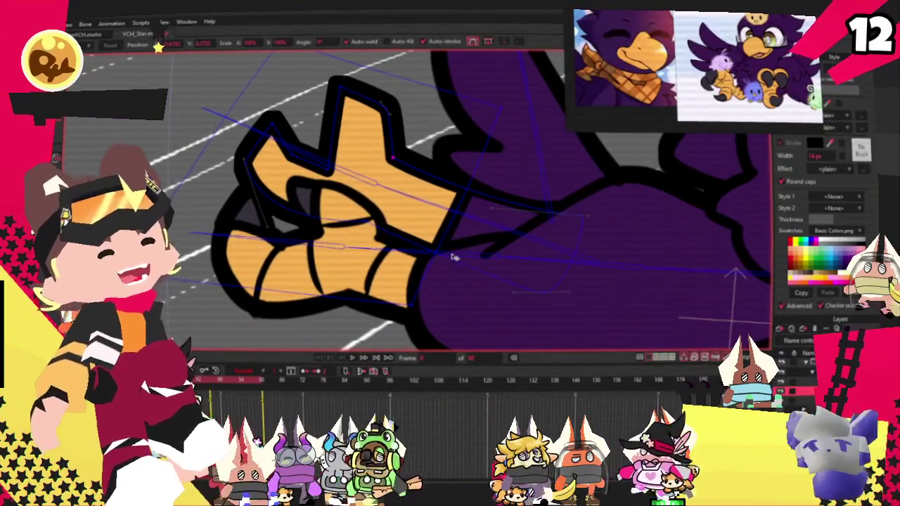
{"action": "key", "text": "space"}
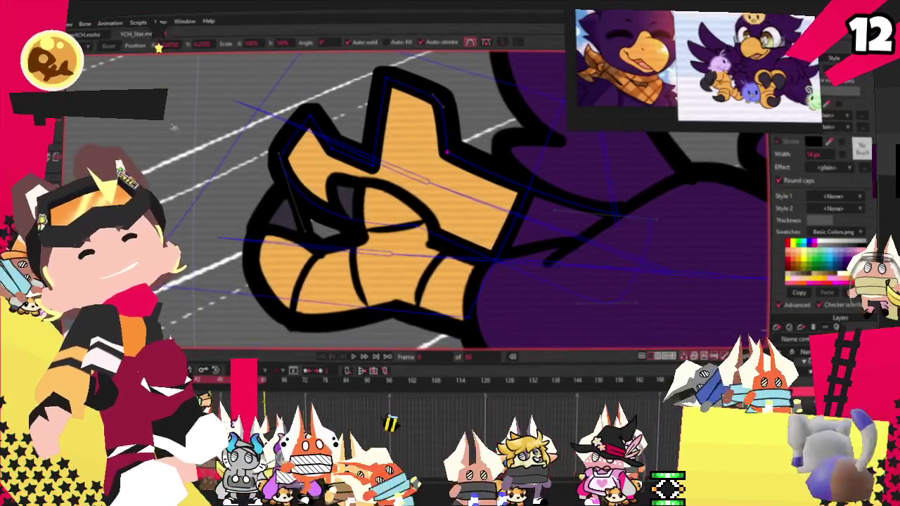
- Pull the hand's top fingertip point upward and smooth its curvature
{"action": "scroll", "coordinate": [403, 153], "scroll_direction": "up", "scroll_amount": 2}
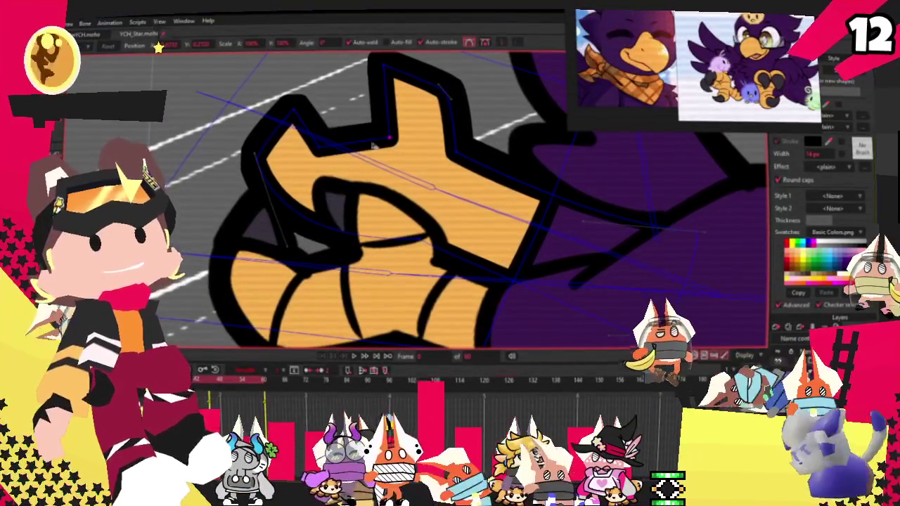
{"action": "left_click_drag", "start_coordinate": [295, 113], "coordinate": [287, 74]}
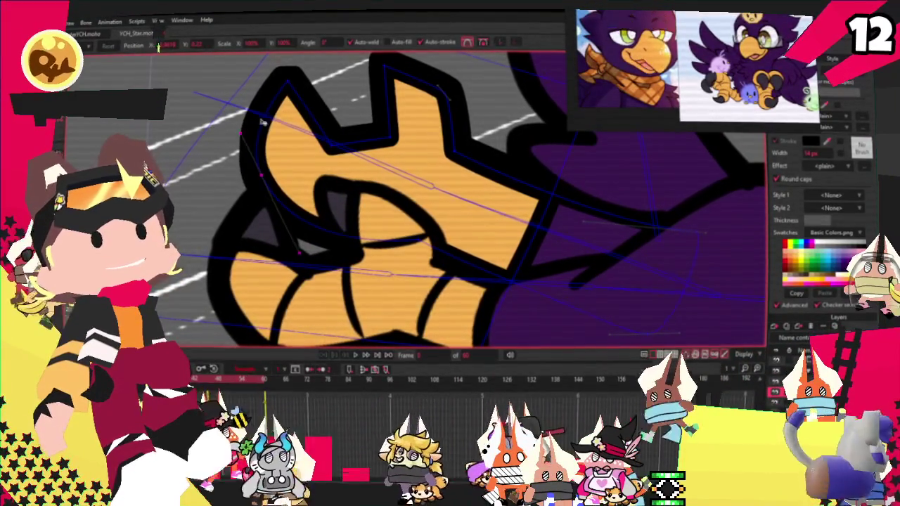
{"action": "scroll", "coordinate": [251, 127], "scroll_direction": "down", "scroll_amount": 1}
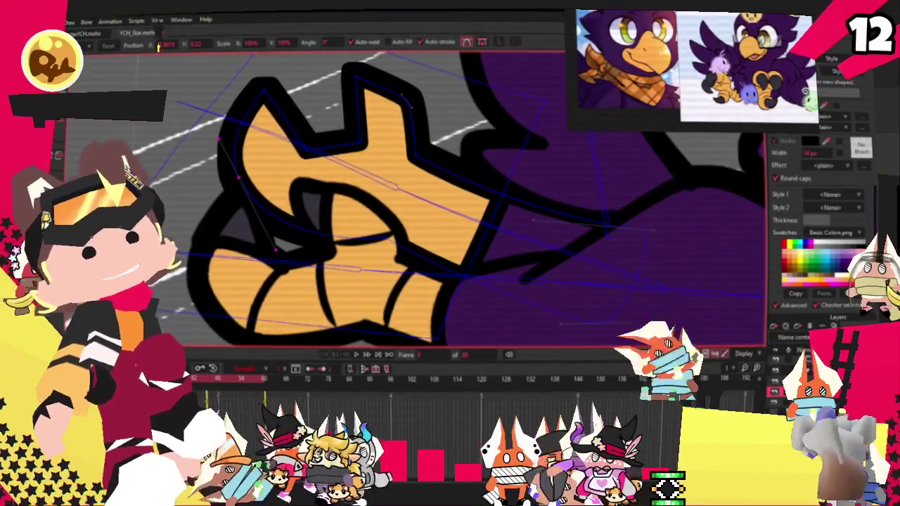
{"action": "key", "text": "c"}
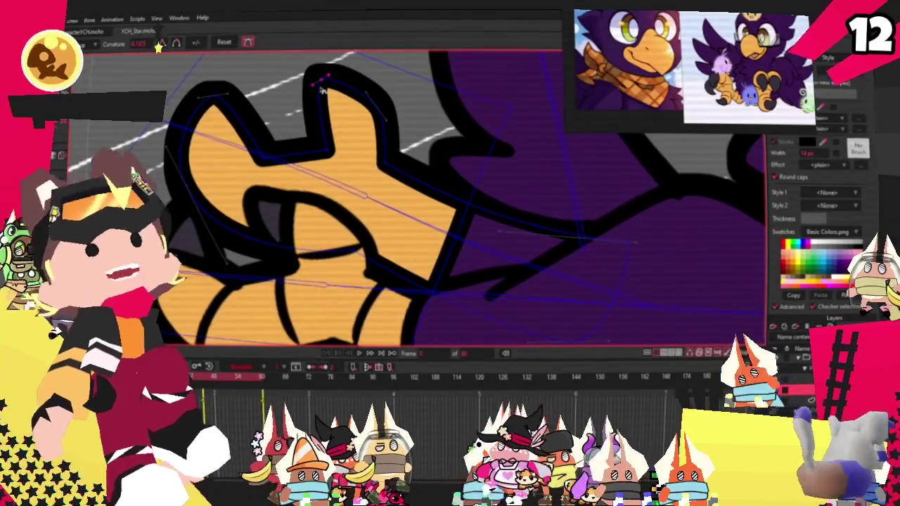
{"action": "key", "text": "t"}
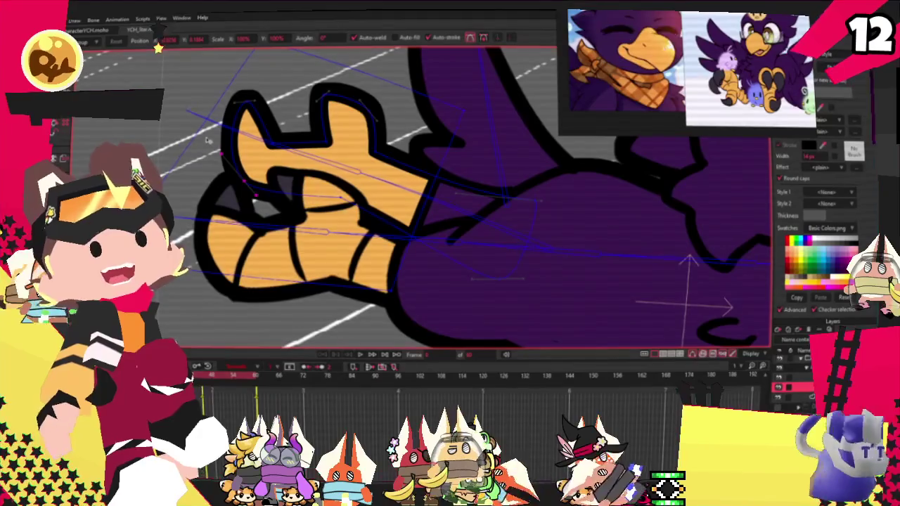
{"action": "scroll", "coordinate": [210, 137], "scroll_direction": "up", "scroll_amount": 2}
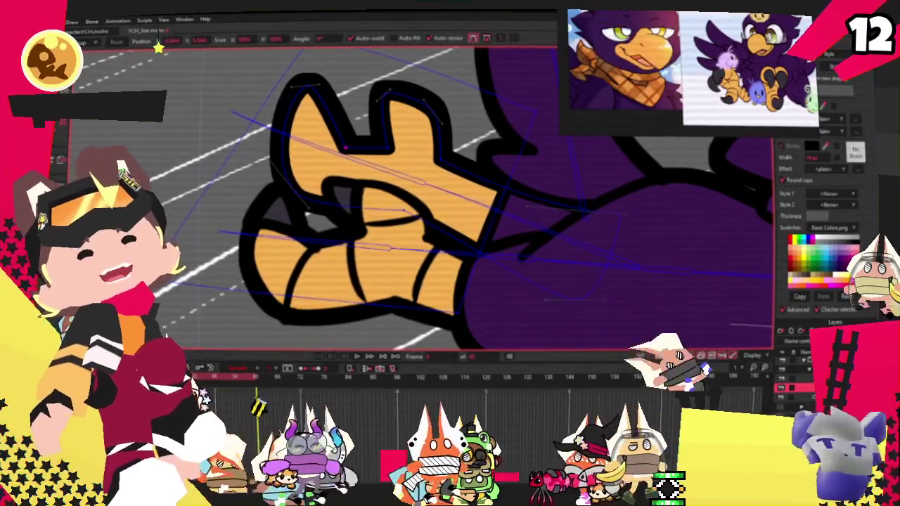
{"action": "key", "text": "g"}
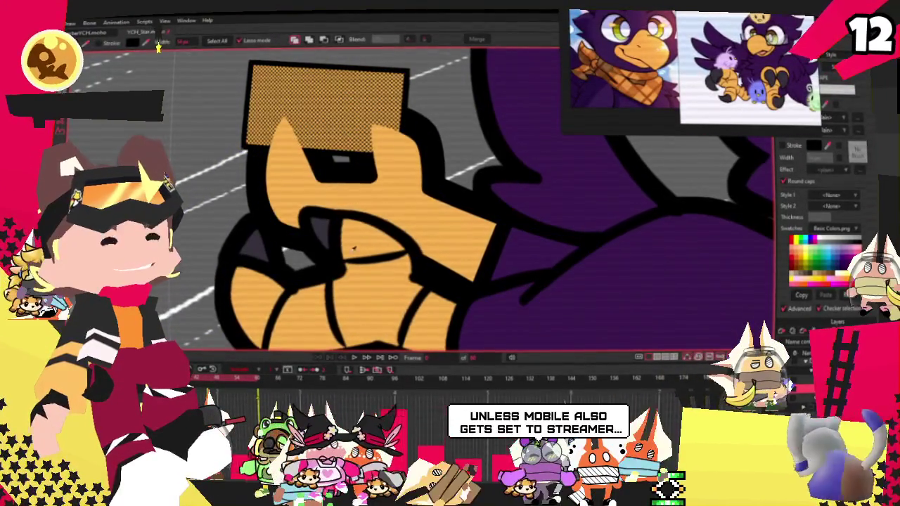
- Set the new rectangle's blend mode to Intersect so only dark grey claw tips remain
{"action": "left_click", "coordinate": [295, 38]}
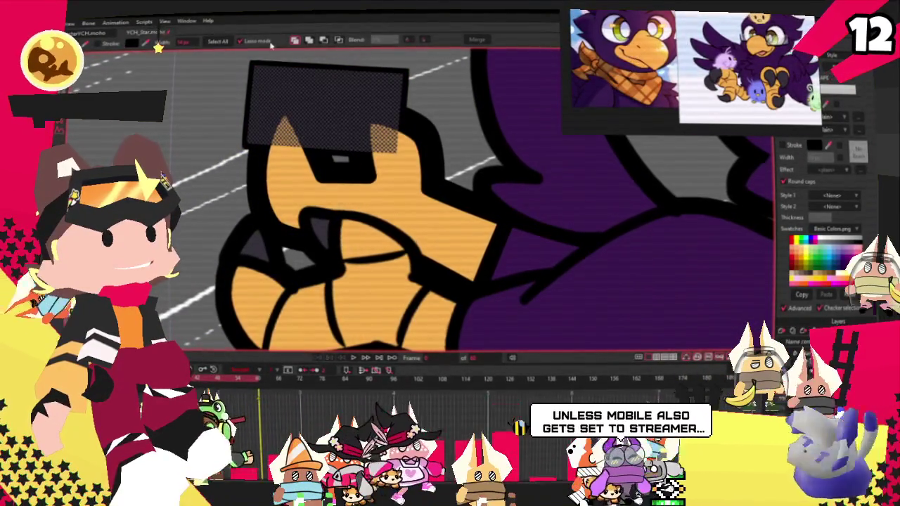
{"action": "left_click", "coordinate": [338, 40]}
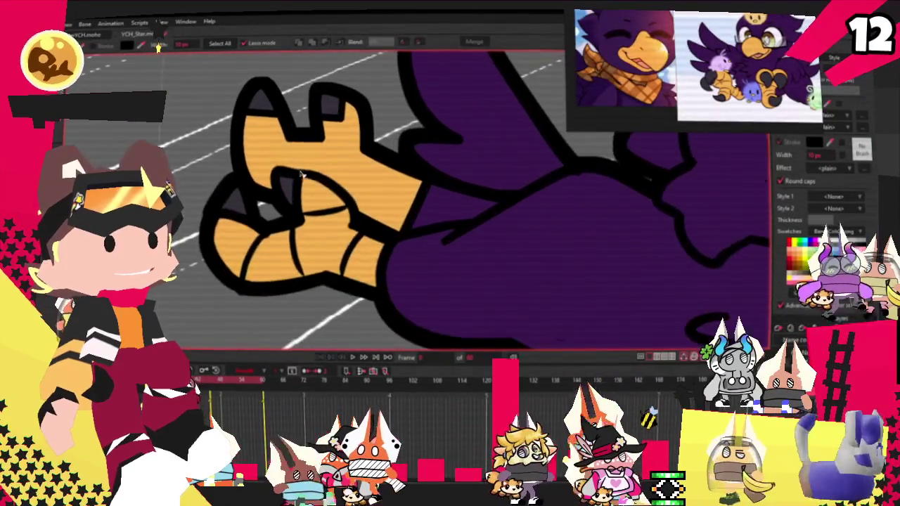
{"action": "key", "text": "t"}
{"action": "scroll", "coordinate": [306, 137], "scroll_direction": "up", "scroll_amount": 2}
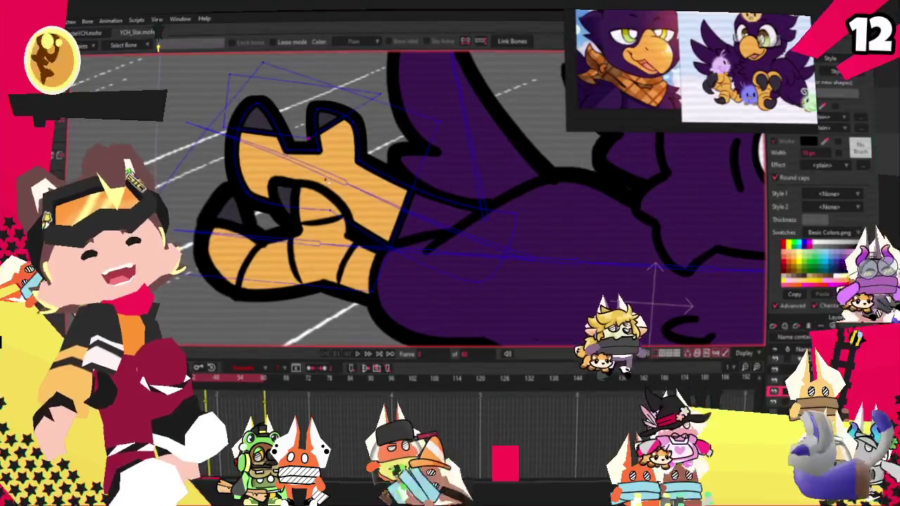
- Bind the hand's points to its bone and play the animation to test the binding
{"action": "key", "text": "z"}
{"action": "key", "text": "g"}
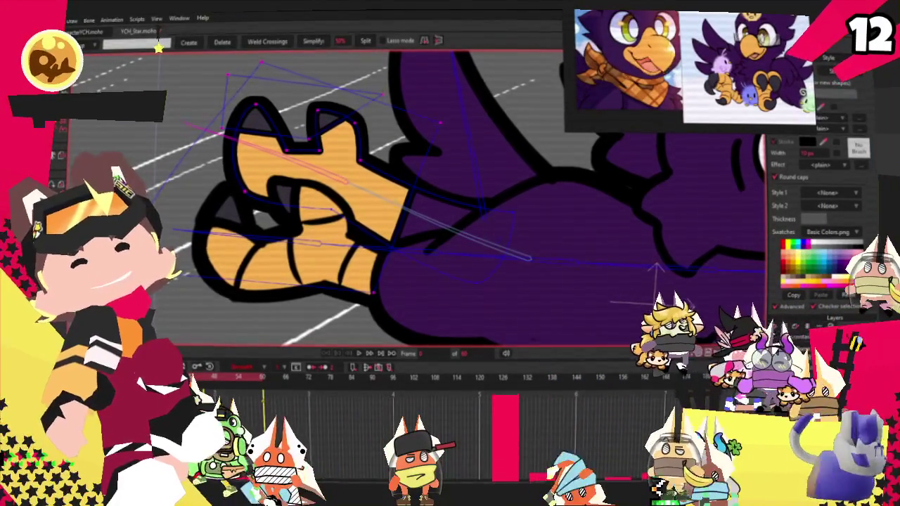
{"action": "key", "text": "i"}
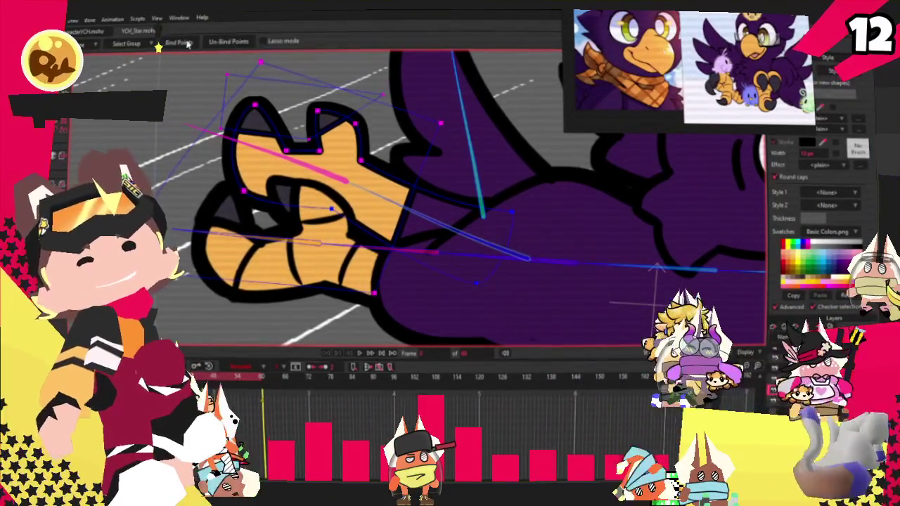
{"action": "left_click", "coordinate": [360, 354]}
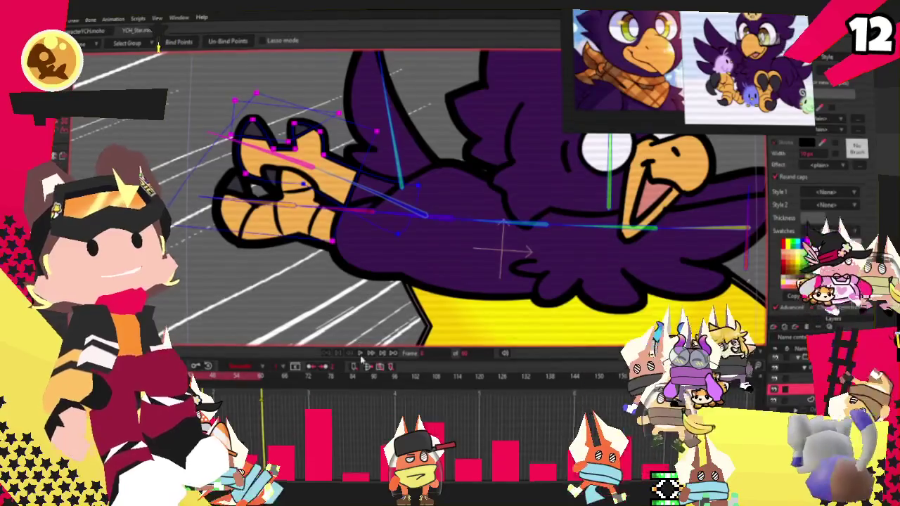
{"action": "left_click", "coordinate": [360, 353]}
{"action": "key", "text": "g"}
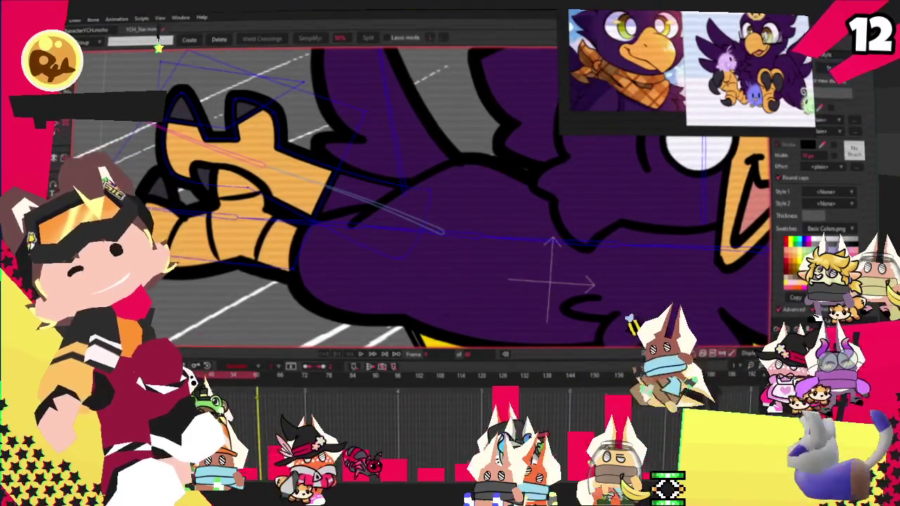
- Refine the hand's points, then select all and nudge the shape slightly right and down
{"action": "key", "text": "a"}
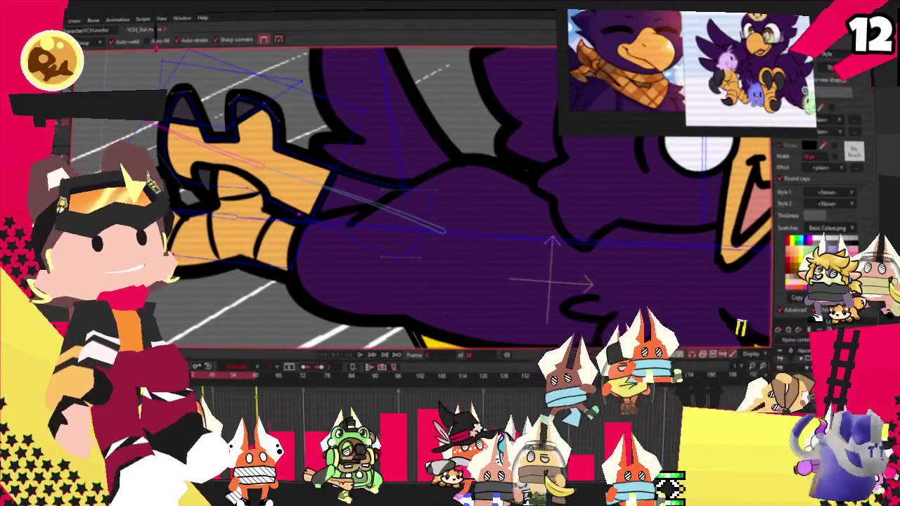
{"action": "key", "text": "c"}
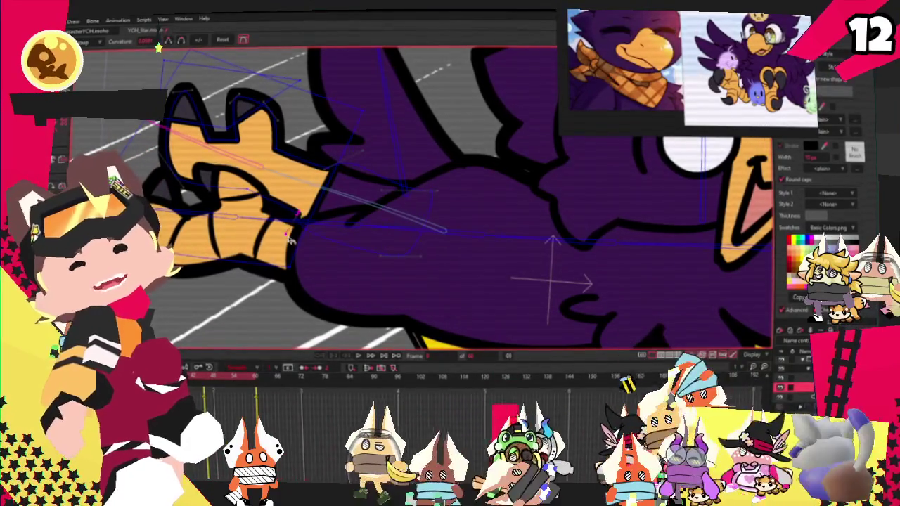
{"action": "key", "text": "t"}
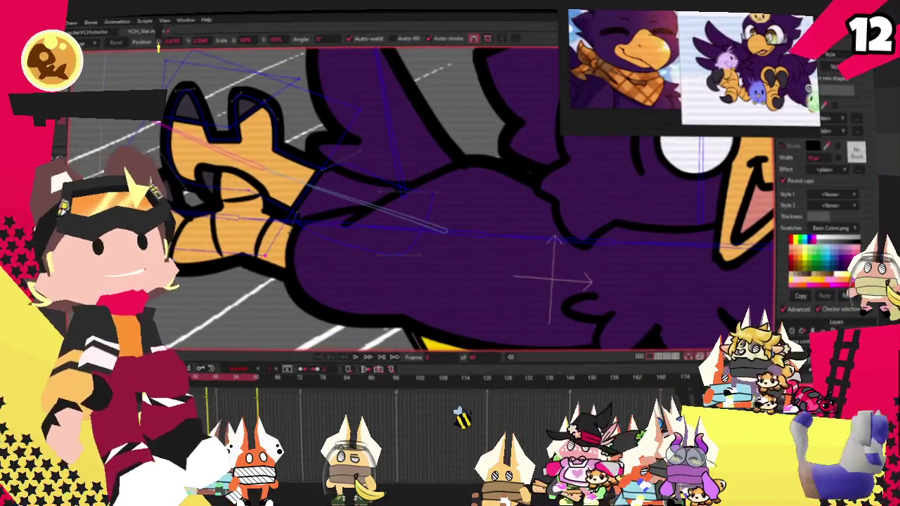
{"action": "scroll", "coordinate": [189, 111], "scroll_direction": "down", "scroll_amount": 2}
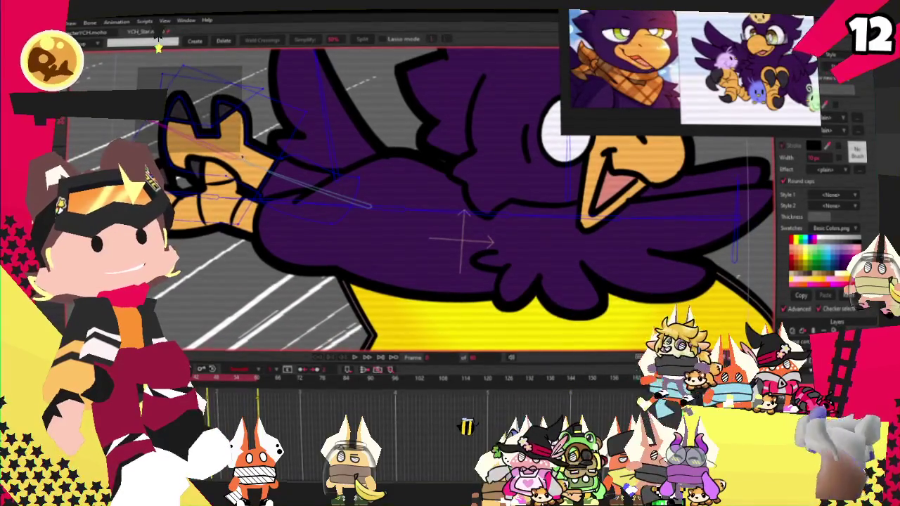
{"action": "key", "text": "ctrl+a"}
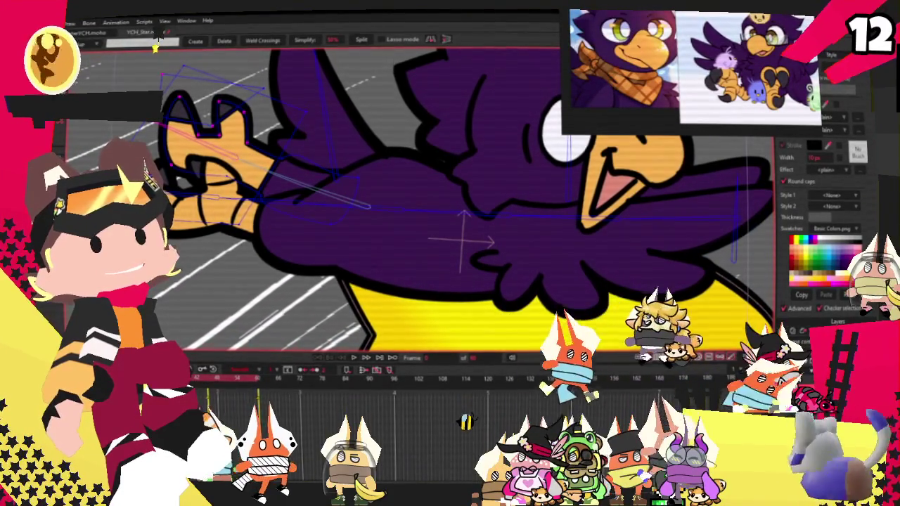
{"action": "key", "text": "t"}
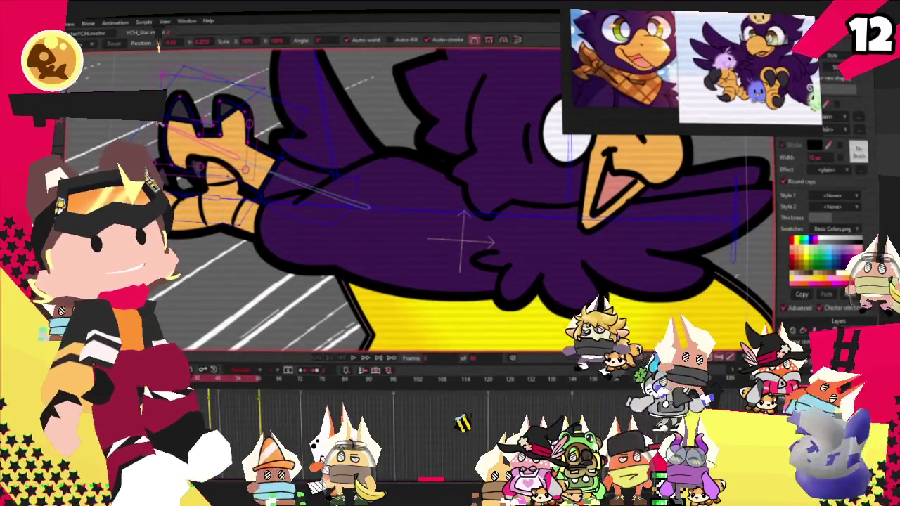
{"action": "left_click_drag", "start_coordinate": [221, 163], "coordinate": [243, 171]}
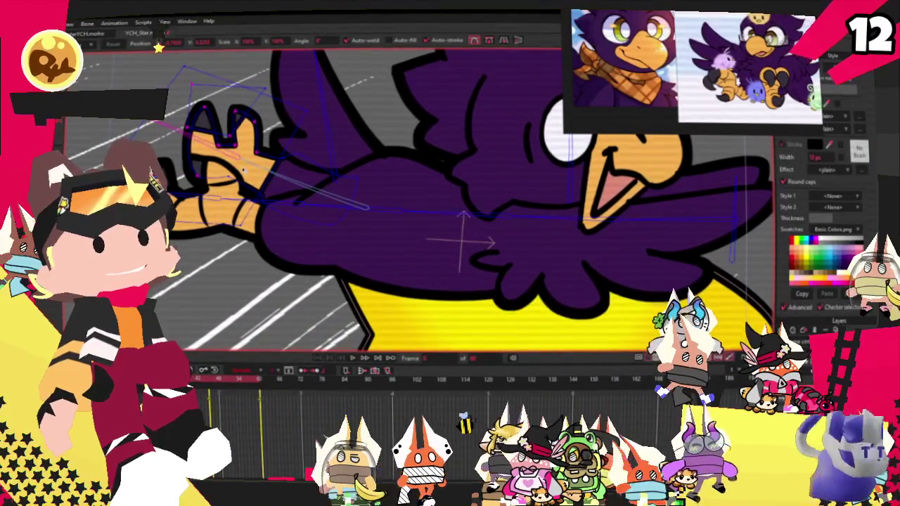
- Play the YCH_Star animation through, showing the purple bird riding the yellow star, then glance at the File menu
{"action": "left_click", "coordinate": [353, 359]}
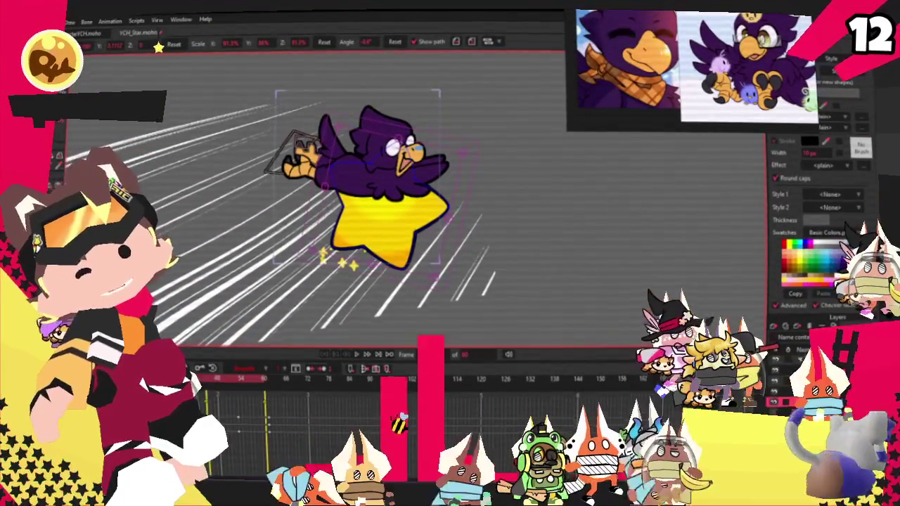
{"action": "key", "text": "alt+f"}
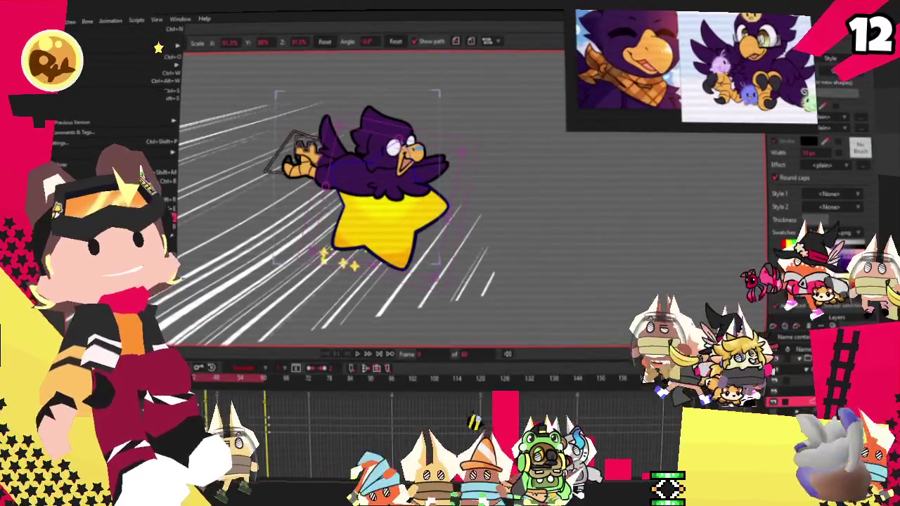
{"action": "key", "text": "Escape"}
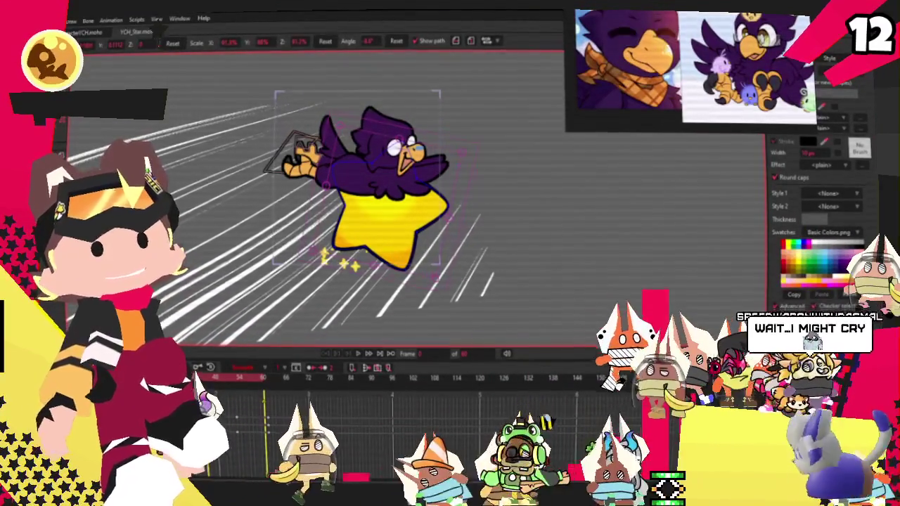
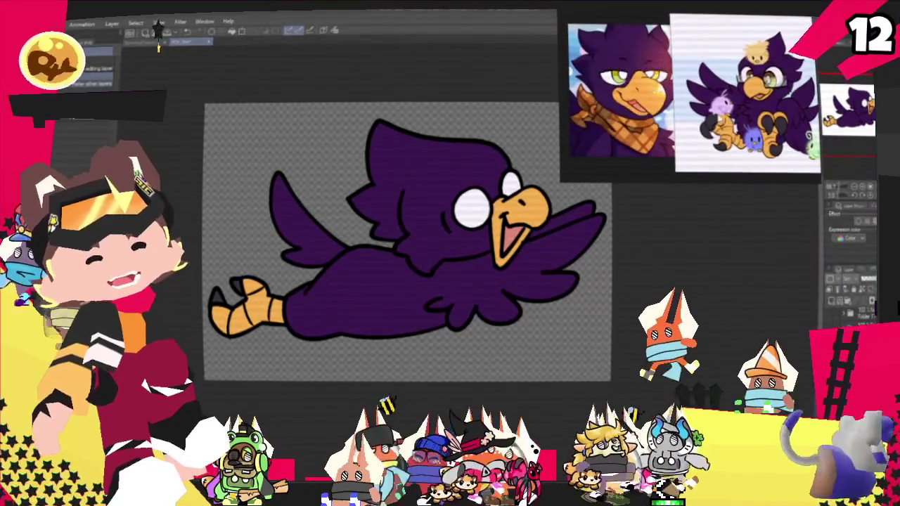
- Replace the purple bird references on the PureRef board with a New scene
{"action": "right_click", "coordinate": [722, 102]}
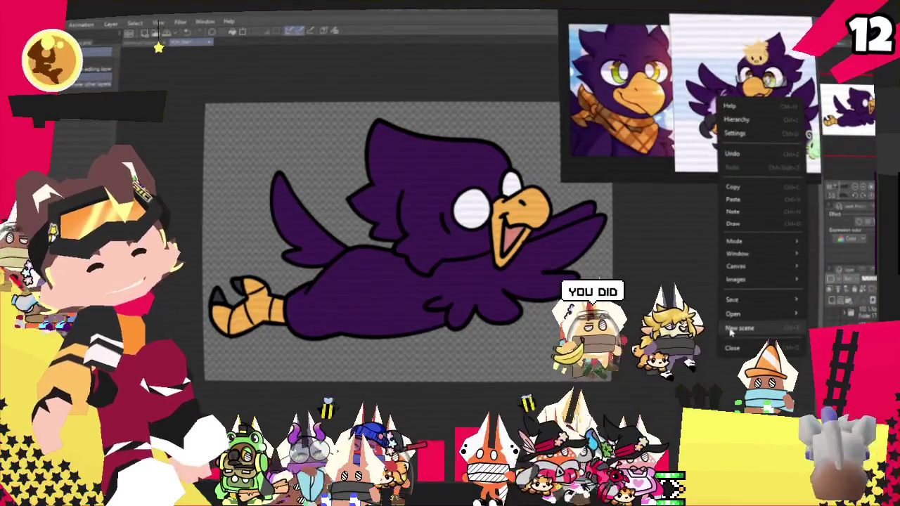
{"action": "left_click", "coordinate": [731, 330]}
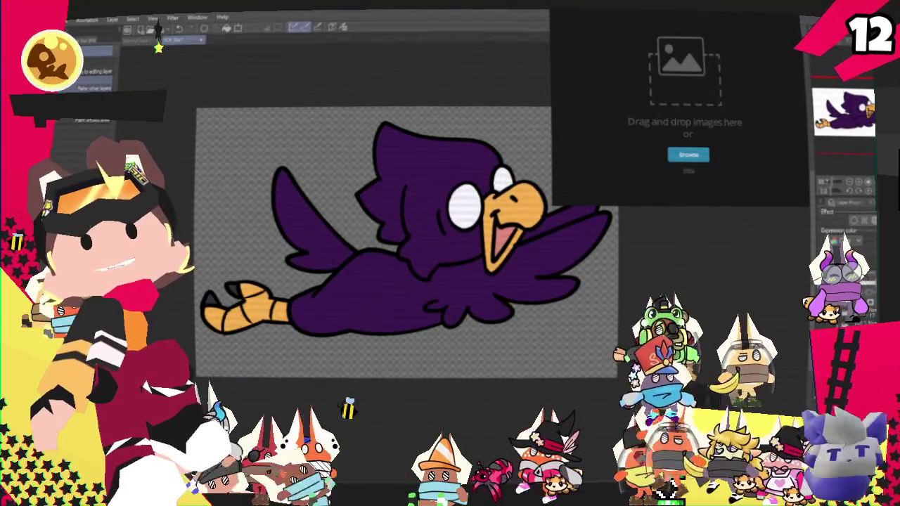
- Drop the red-and-white character reference sheet into the empty PureRef scene
{"action": "left_click_drag", "start_coordinate": [719, 102], "coordinate": [719, 102]}
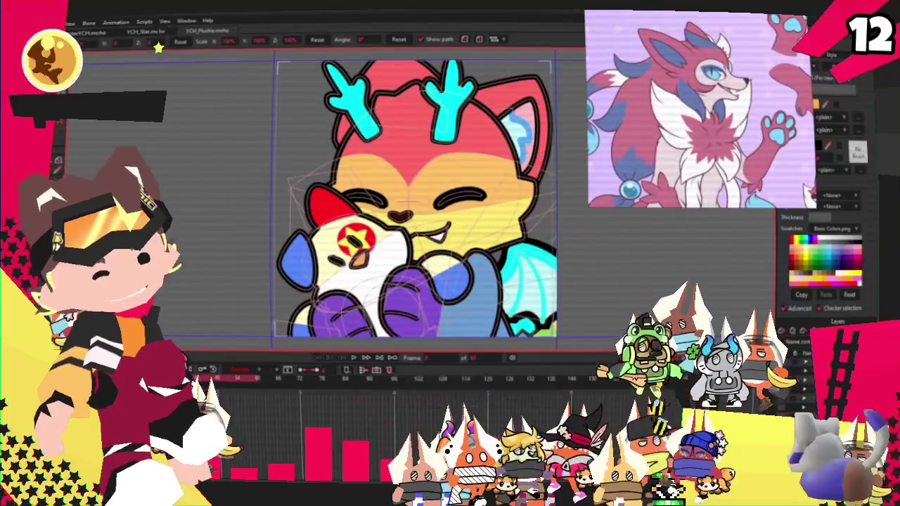
- Zoom out and back in on the brown plushie rig to compare it with the references
{"action": "scroll", "coordinate": [404, 197], "scroll_direction": "down", "scroll_amount": 1}
{"action": "scroll", "coordinate": [392, 200], "scroll_direction": "down", "scroll_amount": 1}
{"action": "scroll", "coordinate": [392, 201], "scroll_direction": "down", "scroll_amount": 1}
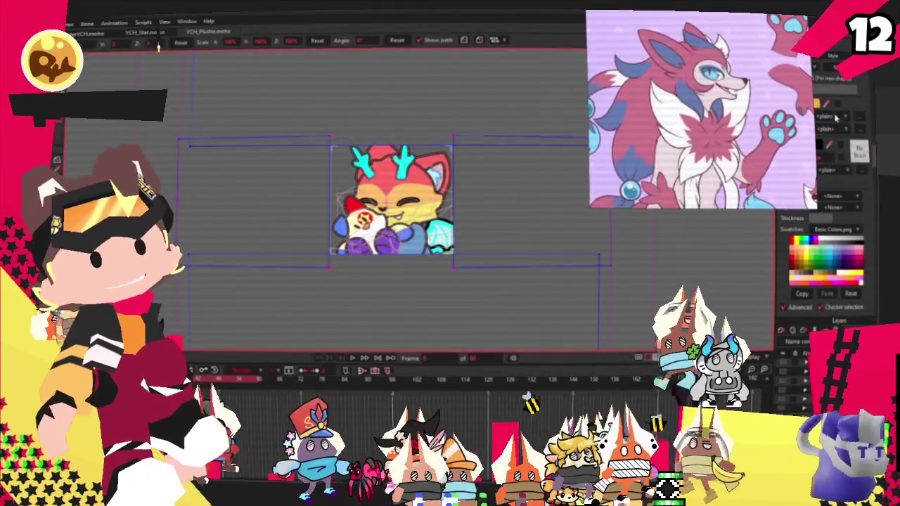
{"action": "scroll", "coordinate": [496, 181], "scroll_direction": "up", "scroll_amount": 2}
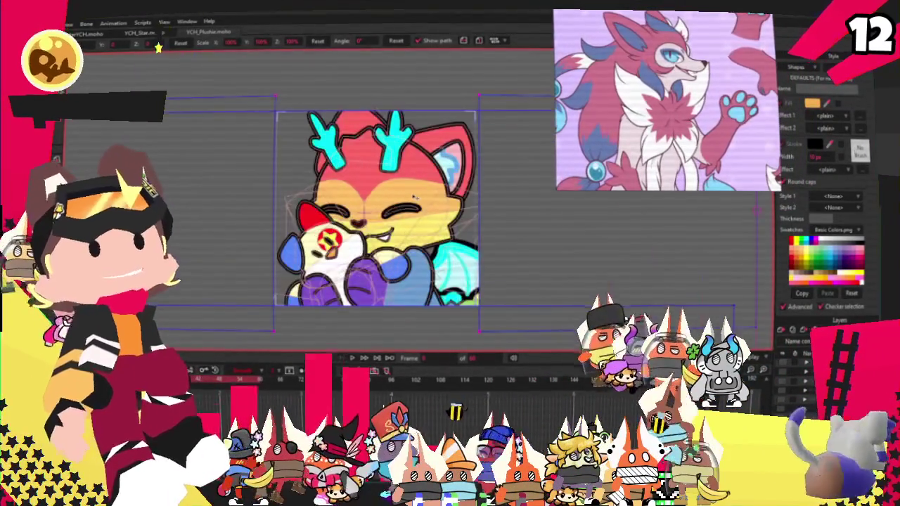
{"action": "scroll", "coordinate": [497, 181], "scroll_direction": "down", "scroll_amount": 1}
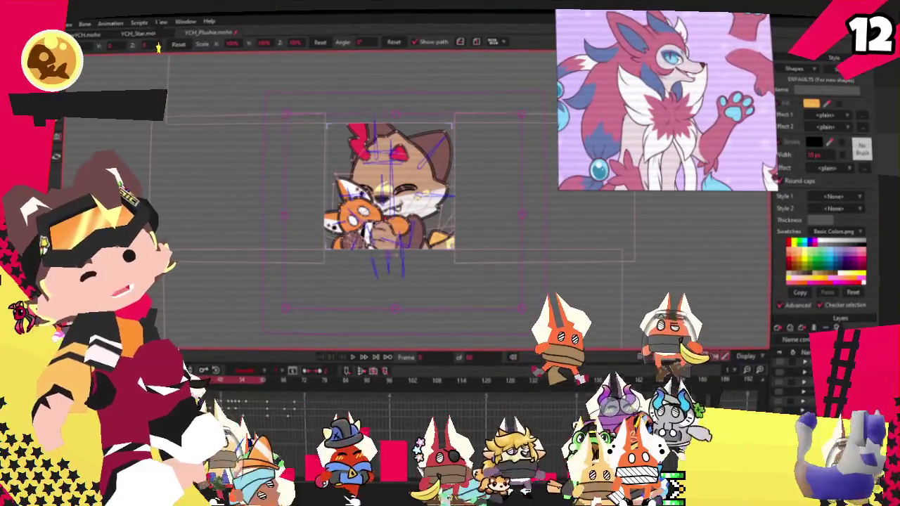
{"action": "scroll", "coordinate": [345, 183], "scroll_direction": "down", "scroll_amount": 1}
{"action": "scroll", "coordinate": [344, 183], "scroll_direction": "up", "scroll_amount": 1}
{"action": "scroll", "coordinate": [344, 183], "scroll_direction": "up", "scroll_amount": 3}
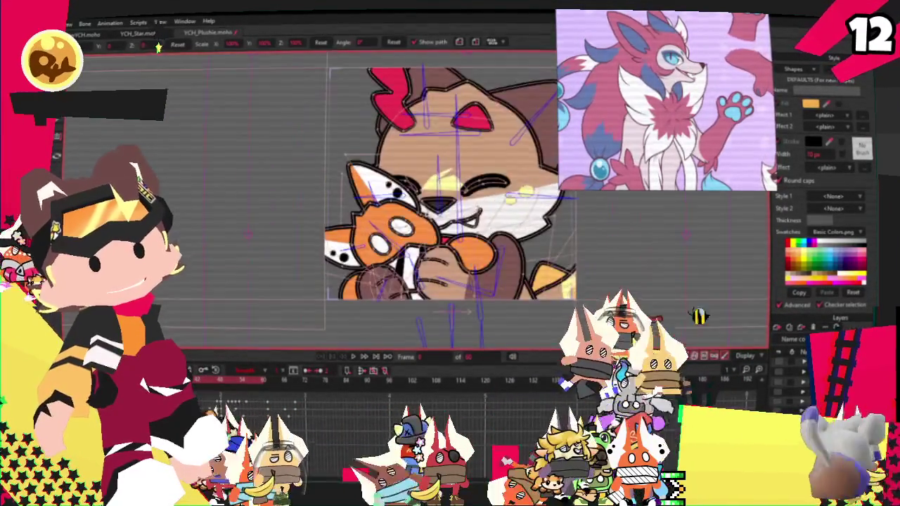
{"action": "scroll", "coordinate": [345, 184], "scroll_direction": "down", "scroll_amount": 1}
{"action": "scroll", "coordinate": [489, 203], "scroll_direction": "up", "scroll_amount": 1}
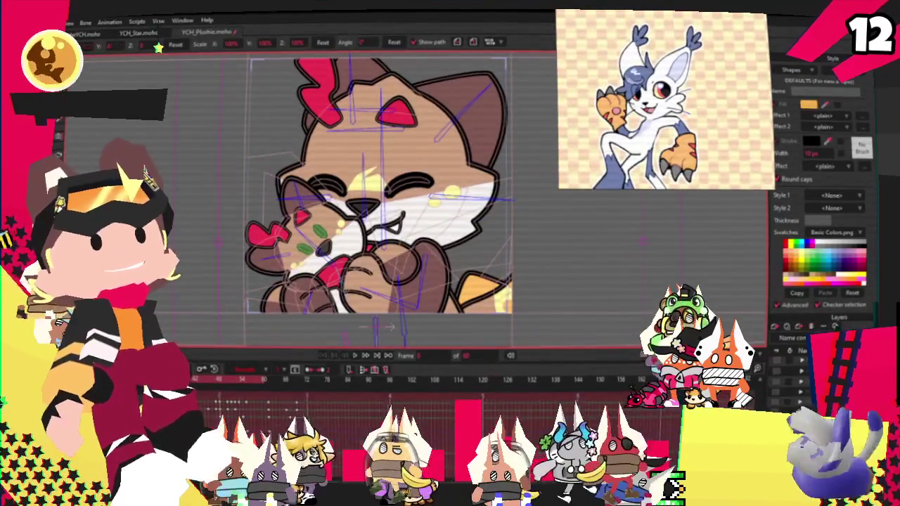
{"action": "scroll", "coordinate": [383, 182], "scroll_direction": "down", "scroll_amount": 3}
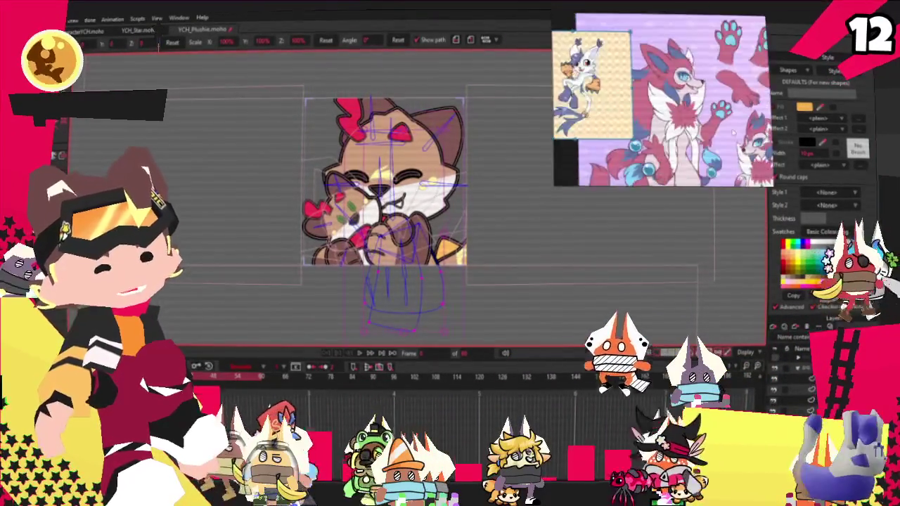
- Try rotating the plushie's paws and arms, then undo the rotation
{"action": "scroll", "coordinate": [387, 190], "scroll_direction": "up", "scroll_amount": 3}
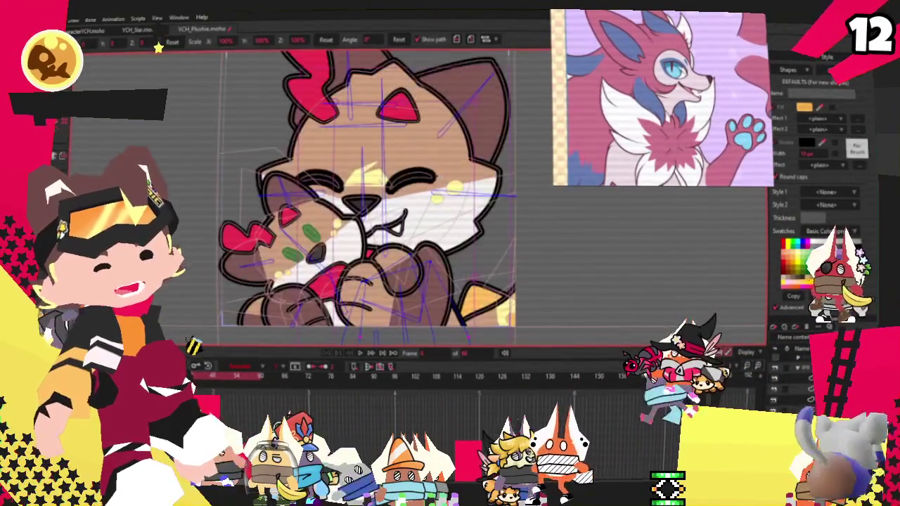
{"action": "scroll", "coordinate": [387, 190], "scroll_direction": "down", "scroll_amount": 2}
{"action": "left_click_drag", "start_coordinate": [421, 232], "coordinate": [394, 267]}
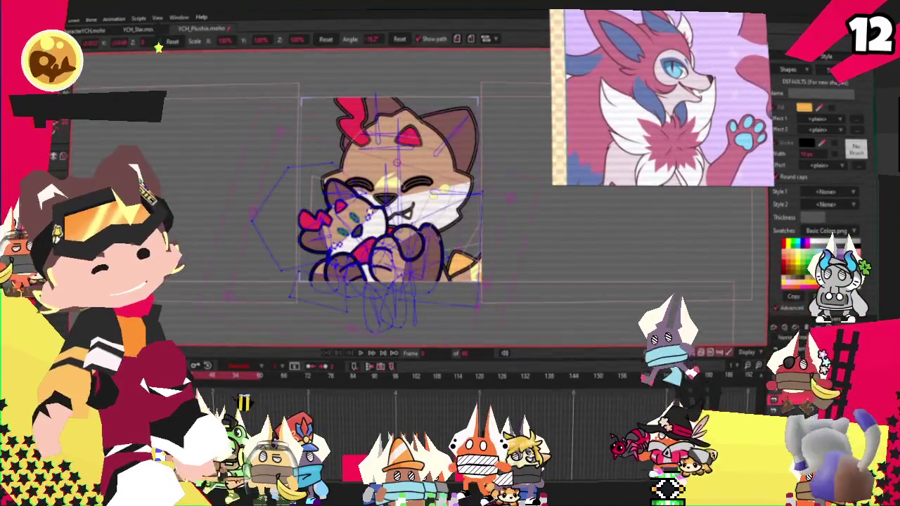
{"action": "key", "text": "ctrl+z"}
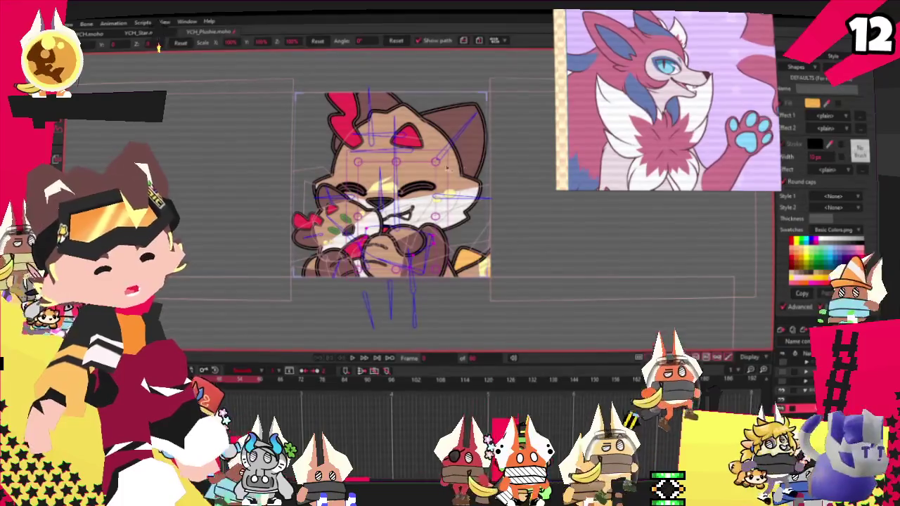
- Switch to the Select Points tool (G) to edit individual points
{"action": "scroll", "coordinate": [466, 170], "scroll_direction": "up", "scroll_amount": 2}
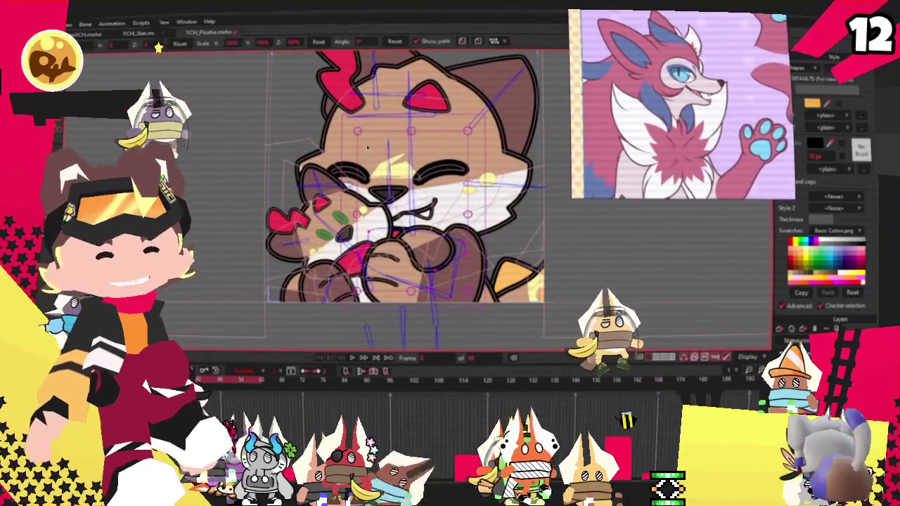
{"action": "scroll", "coordinate": [390, 141], "scroll_direction": "down", "scroll_amount": 2}
{"action": "scroll", "coordinate": [383, 137], "scroll_direction": "up", "scroll_amount": 3}
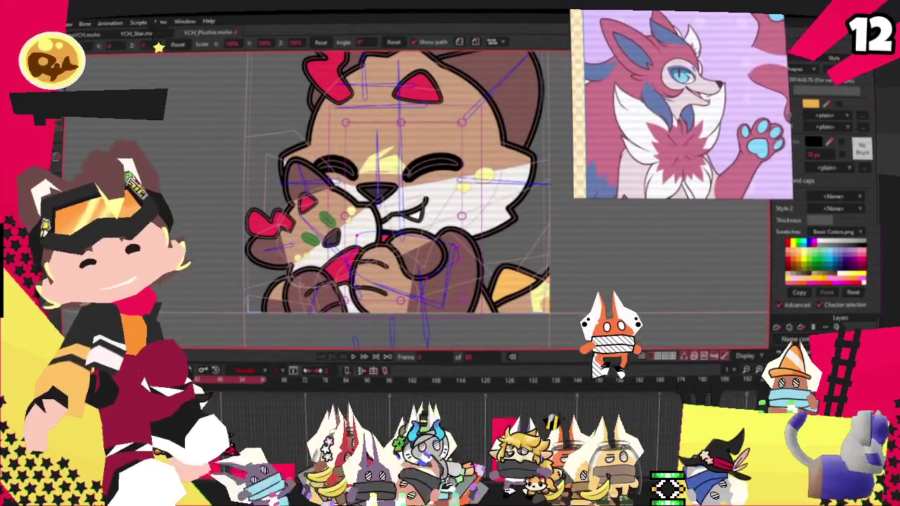
{"action": "key", "text": "g"}
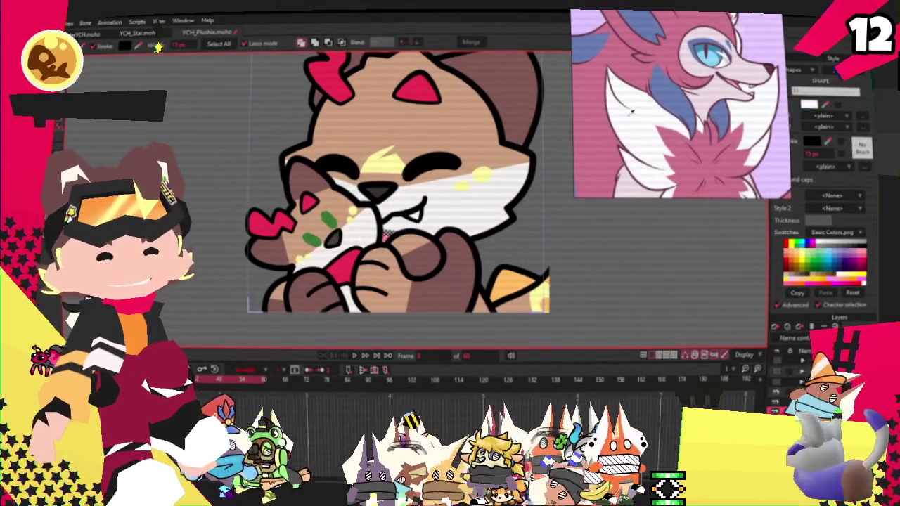
- Bring the lower body and paws into view and pull a corner of the white fluff downward
{"action": "key", "text": "t"}
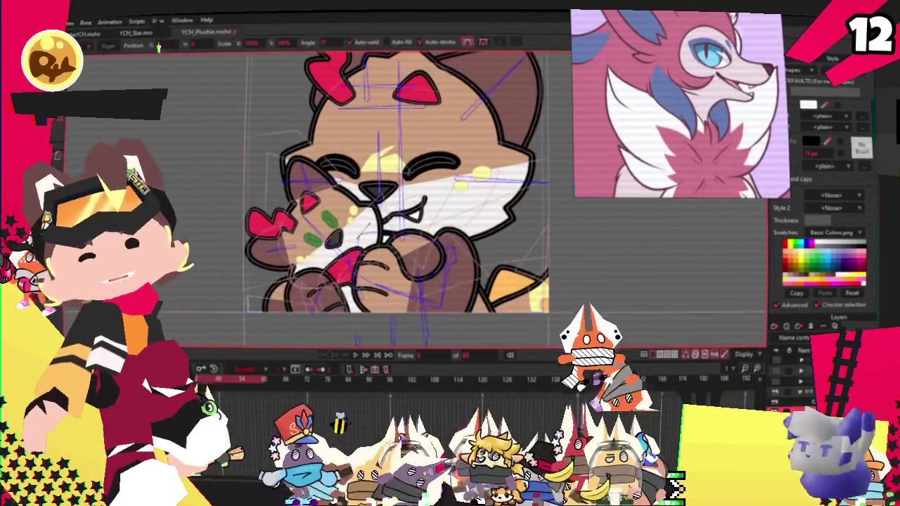
{"action": "scroll", "coordinate": [373, 229], "scroll_direction": "up", "scroll_amount": 2}
{"action": "scroll", "coordinate": [383, 233], "scroll_direction": "up", "scroll_amount": 1}
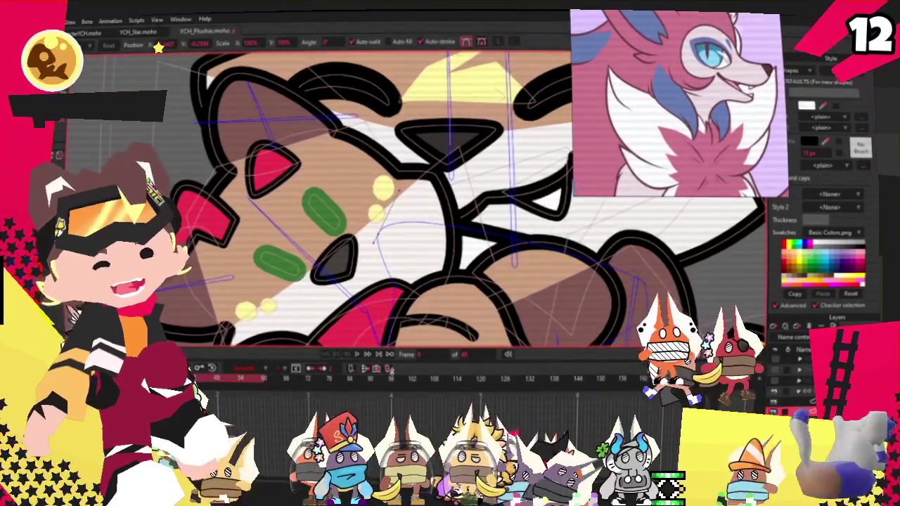
{"action": "left_click_drag", "start_coordinate": [377, 320], "coordinate": [320, 242]}
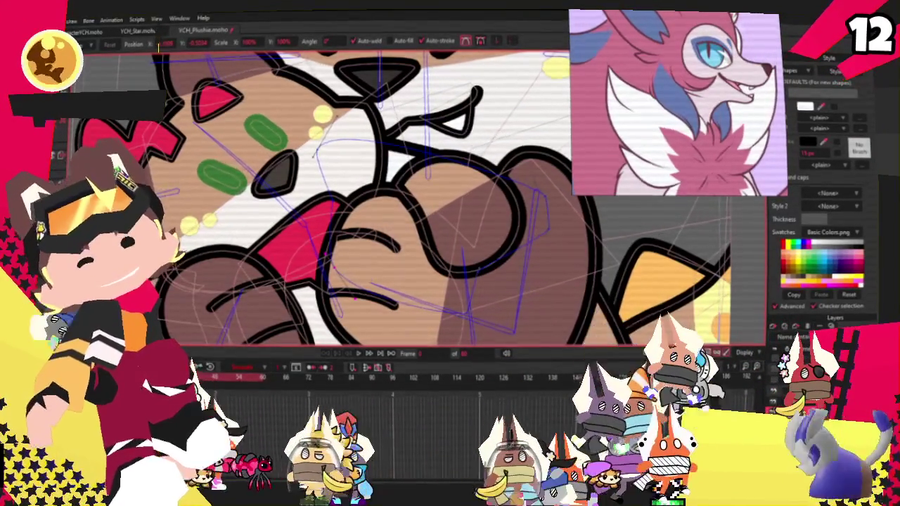
{"action": "scroll", "coordinate": [452, 216], "scroll_direction": "up", "scroll_amount": 2}
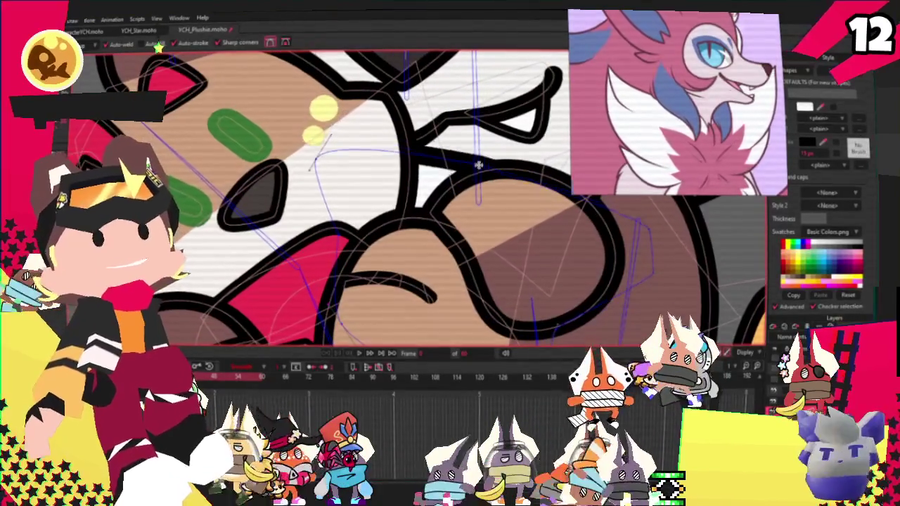
{"action": "scroll", "coordinate": [436, 236], "scroll_direction": "down", "scroll_amount": 1}
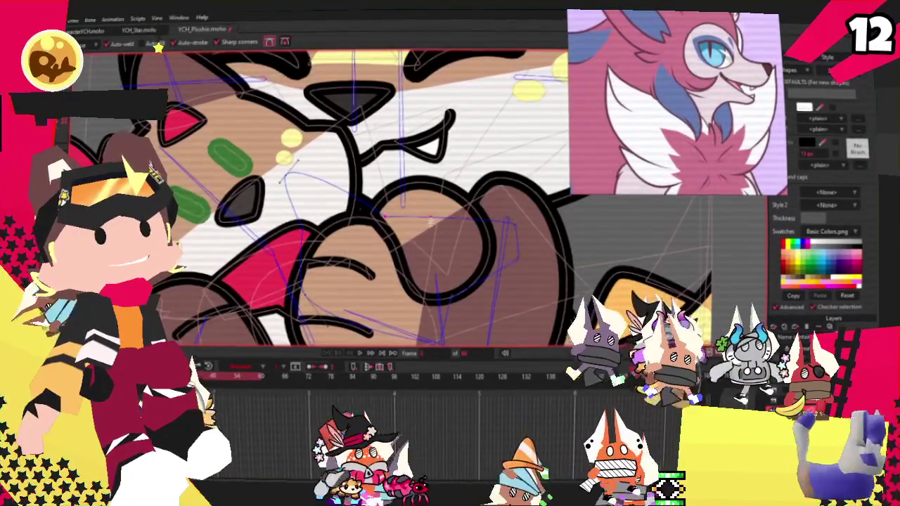
{"action": "left_click_drag", "start_coordinate": [440, 156], "coordinate": [491, 176]}
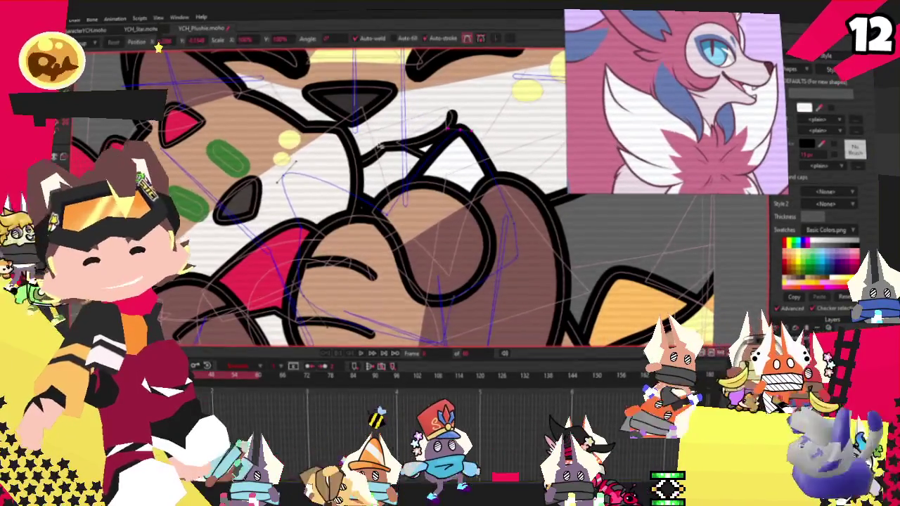
- Drag another fluff point down to sharpen the spikes near the mouth
{"action": "key", "text": "t"}
{"action": "scroll", "coordinate": [458, 128], "scroll_direction": "up", "scroll_amount": 2}
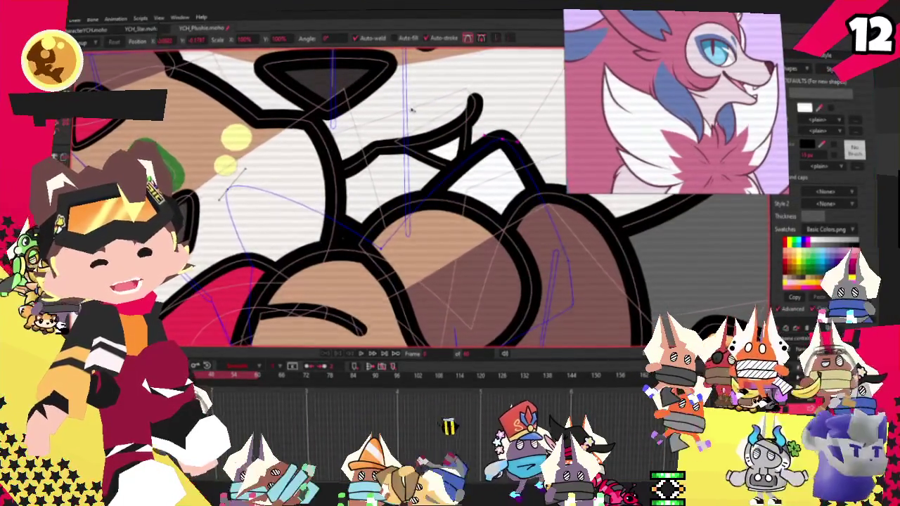
{"action": "scroll", "coordinate": [489, 165], "scroll_direction": "up", "scroll_amount": 2}
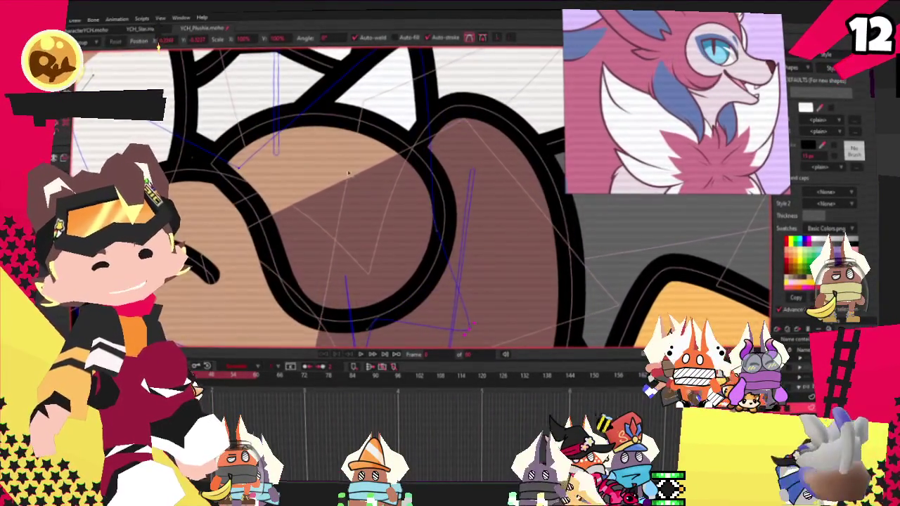
{"action": "scroll", "coordinate": [370, 196], "scroll_direction": "down", "scroll_amount": 2}
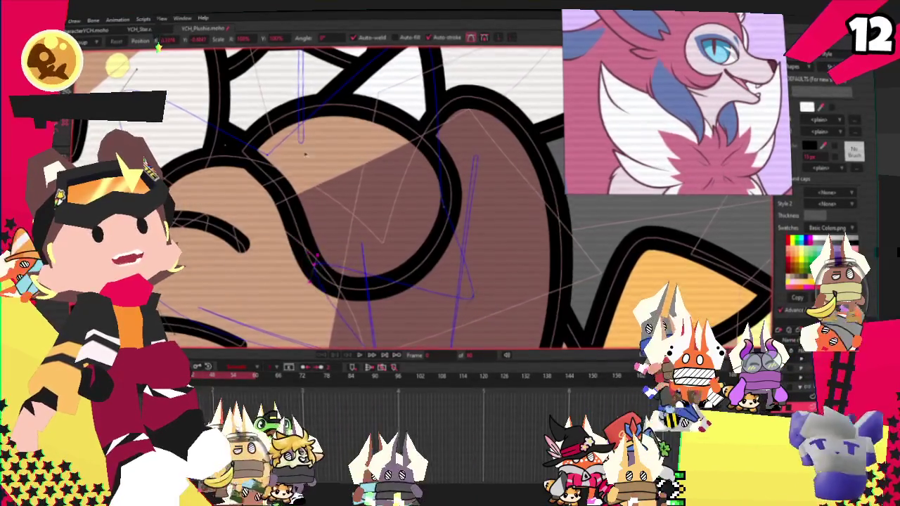
{"action": "scroll", "coordinate": [308, 160], "scroll_direction": "down", "scroll_amount": 3}
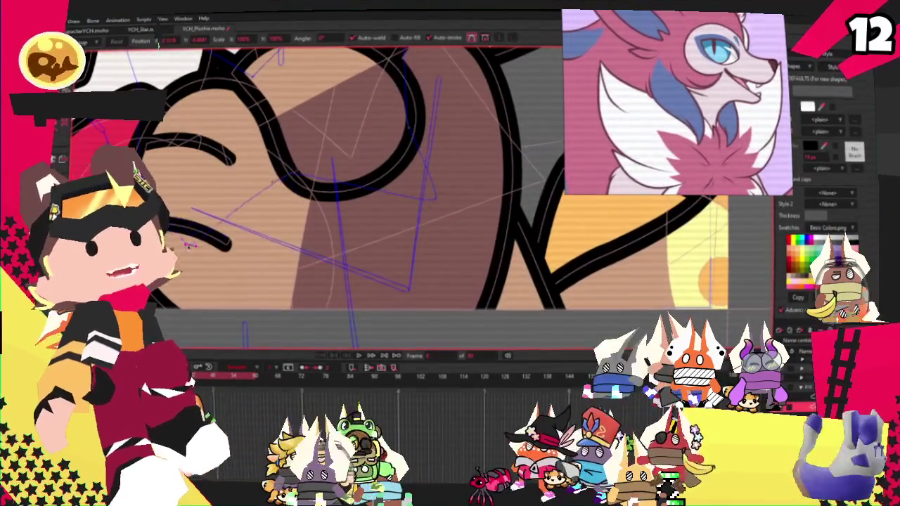
{"action": "scroll", "coordinate": [265, 191], "scroll_direction": "down", "scroll_amount": 2}
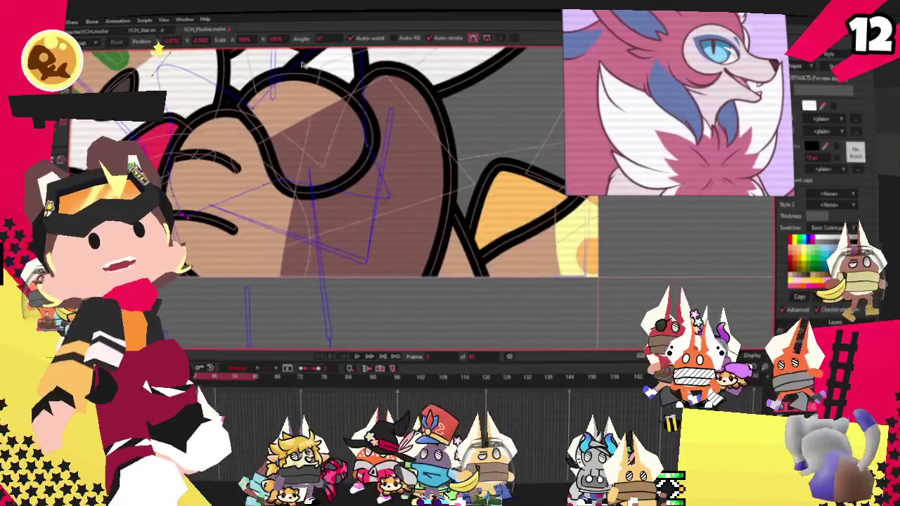
{"action": "scroll", "coordinate": [301, 64], "scroll_direction": "down", "scroll_amount": 2}
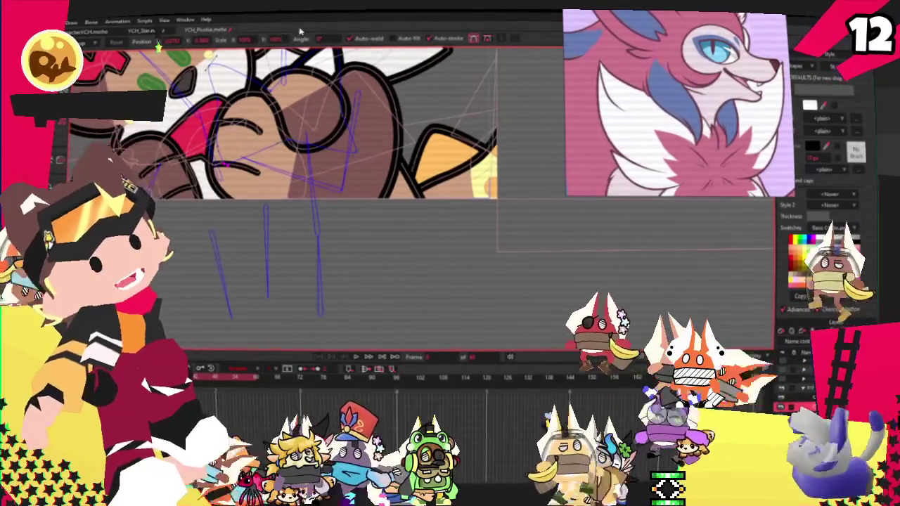
{"action": "scroll", "coordinate": [351, 30], "scroll_direction": "up", "scroll_amount": 2}
{"action": "scroll", "coordinate": [407, 91], "scroll_direction": "up", "scroll_amount": 2}
{"action": "scroll", "coordinate": [422, 126], "scroll_direction": "down", "scroll_amount": 2}
{"action": "scroll", "coordinate": [429, 141], "scroll_direction": "up", "scroll_amount": 2}
{"action": "scroll", "coordinate": [436, 150], "scroll_direction": "up", "scroll_amount": 1}
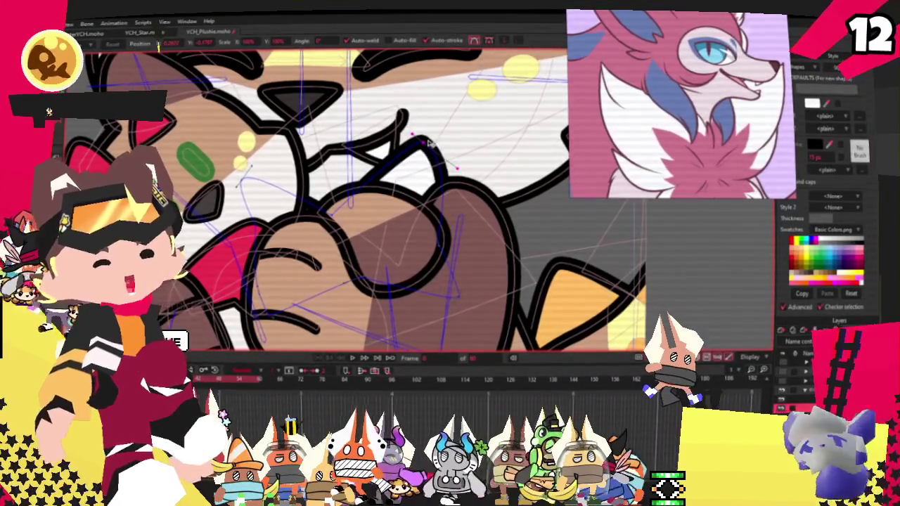
{"action": "left_click_drag", "start_coordinate": [425, 156], "coordinate": [416, 195]}
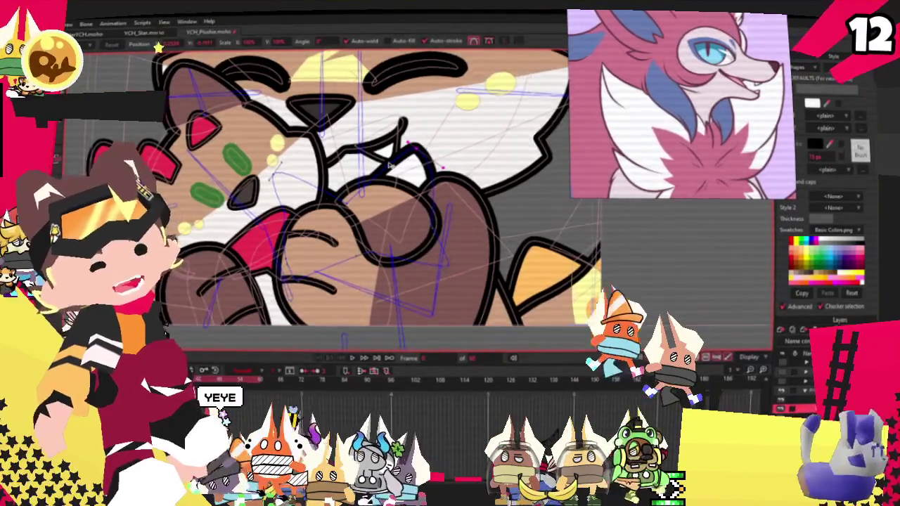
- Drag and nudge control points to reshape the curve near the paws
{"action": "scroll", "coordinate": [416, 194], "scroll_direction": "up", "scroll_amount": 1}
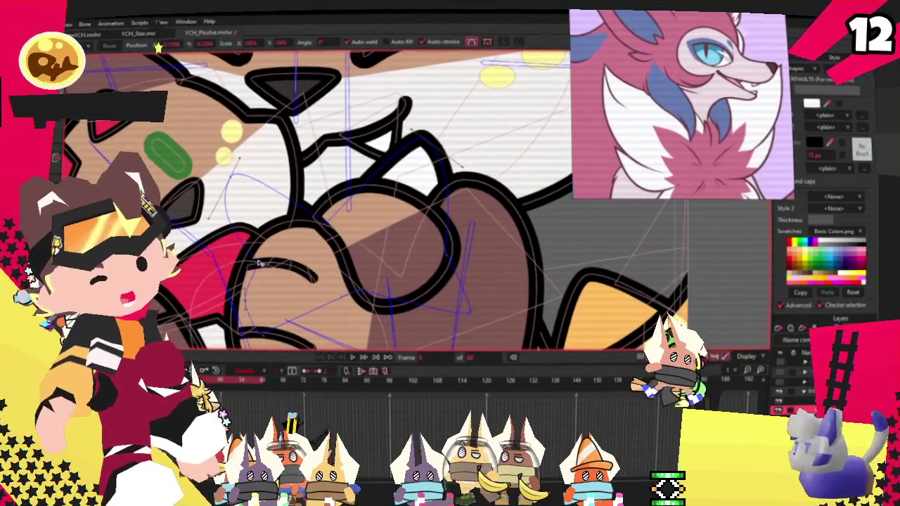
{"action": "left_click_drag", "start_coordinate": [245, 284], "coordinate": [288, 281]}
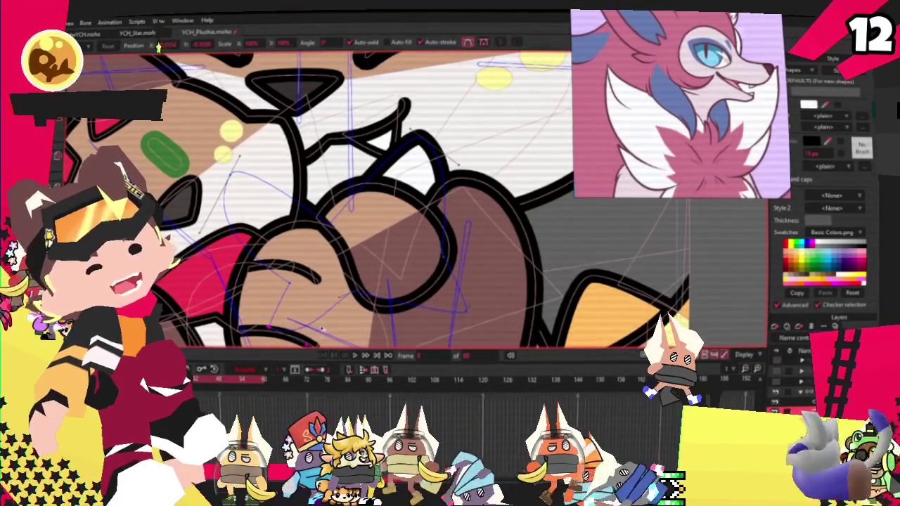
{"action": "scroll", "coordinate": [322, 329], "scroll_direction": "up", "scroll_amount": 2}
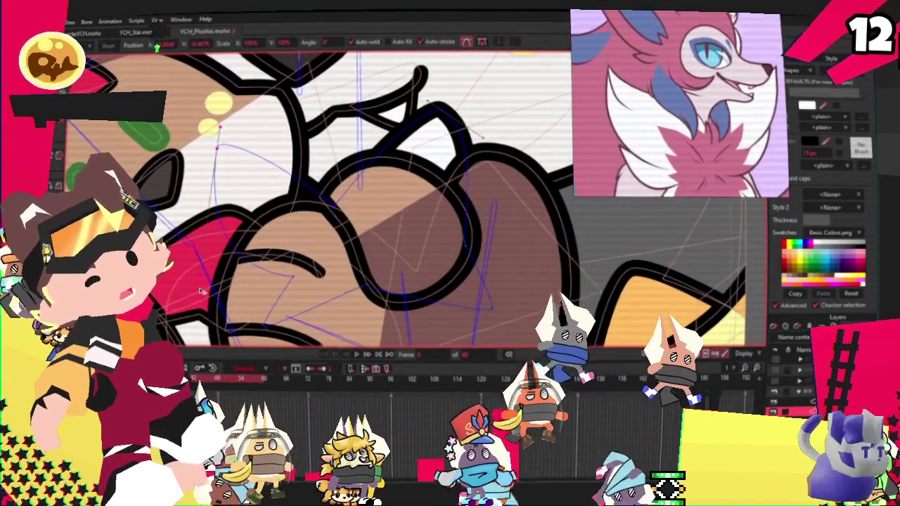
{"action": "left_click", "coordinate": [507, 220]}
{"action": "left_click_drag", "start_coordinate": [454, 255], "coordinate": [442, 258]}
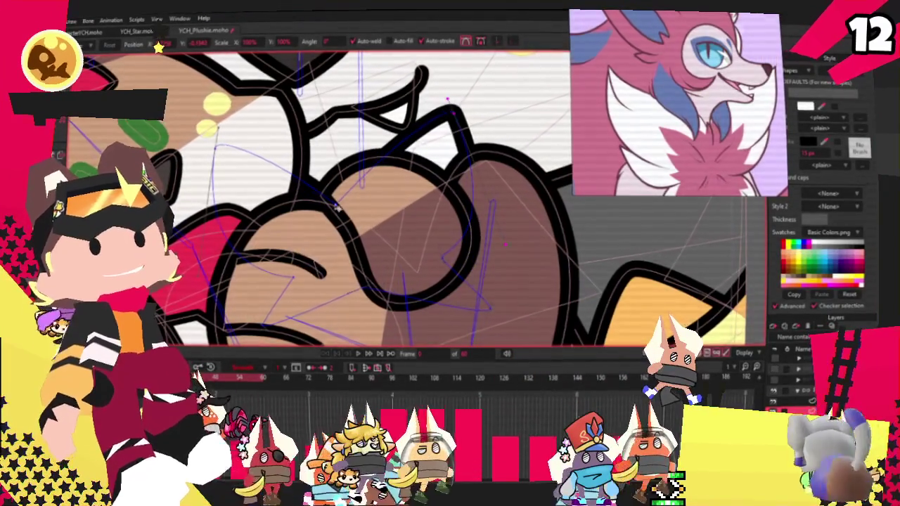
- Select points on the lower paw curve and adjust them with the Curvature tool
{"action": "scroll", "coordinate": [342, 216], "scroll_direction": "up", "scroll_amount": 3}
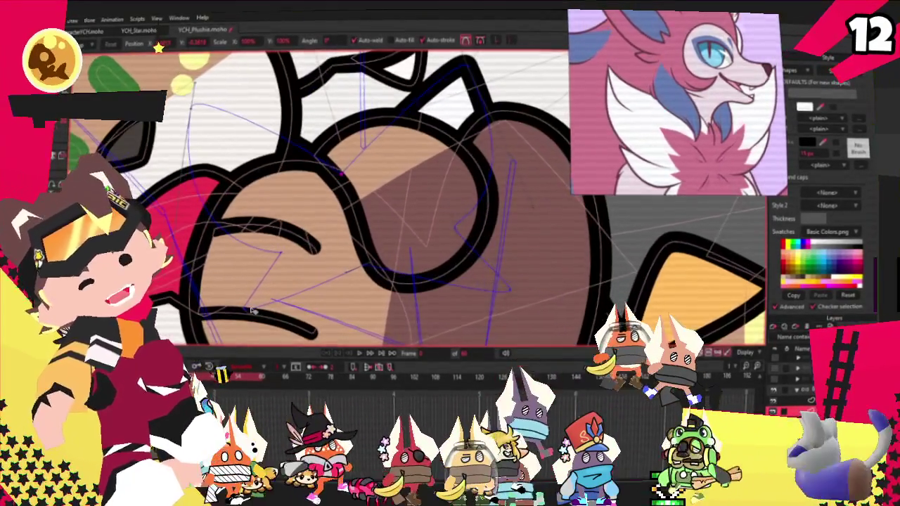
{"action": "left_click", "coordinate": [290, 329]}
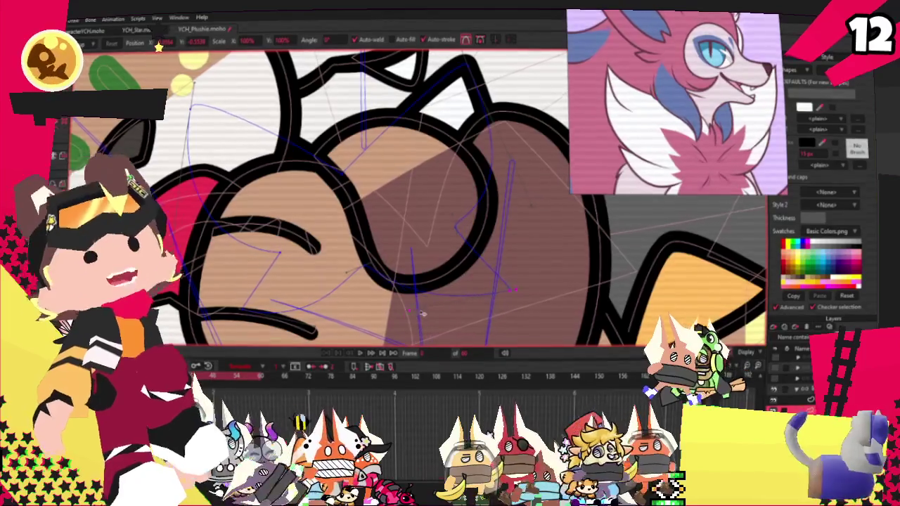
{"action": "scroll", "coordinate": [492, 288], "scroll_direction": "down", "scroll_amount": 2}
{"action": "scroll", "coordinate": [471, 267], "scroll_direction": "down", "scroll_amount": 2}
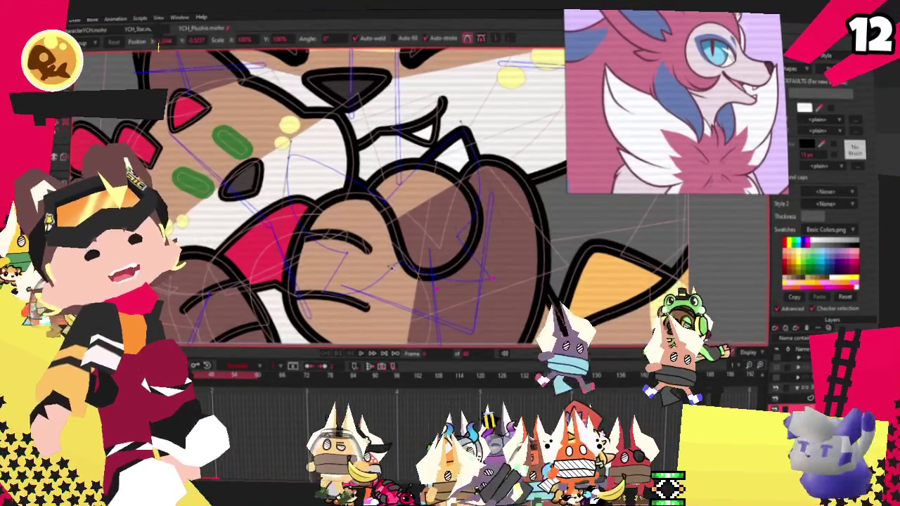
{"action": "scroll", "coordinate": [391, 268], "scroll_direction": "down", "scroll_amount": 2}
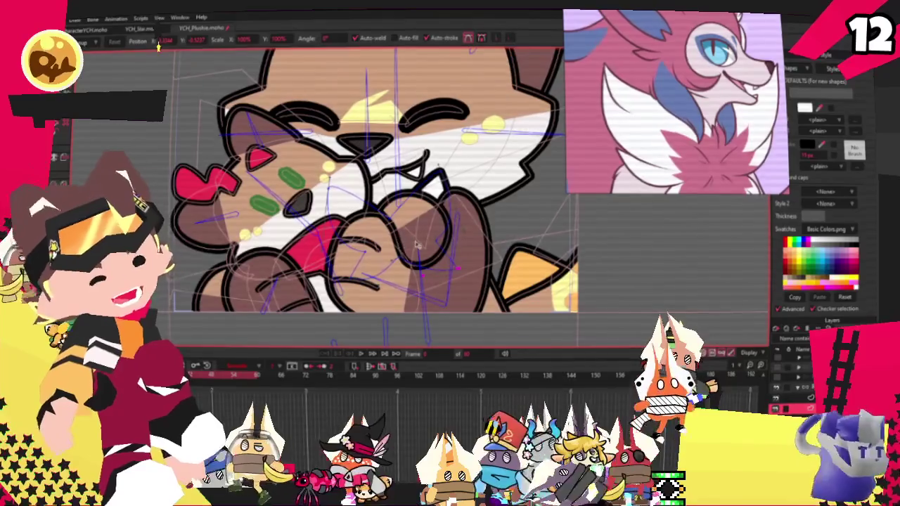
{"action": "scroll", "coordinate": [417, 246], "scroll_direction": "up", "scroll_amount": 2}
{"action": "scroll", "coordinate": [365, 250], "scroll_direction": "up", "scroll_amount": 2}
{"action": "scroll", "coordinate": [310, 255], "scroll_direction": "up", "scroll_amount": 2}
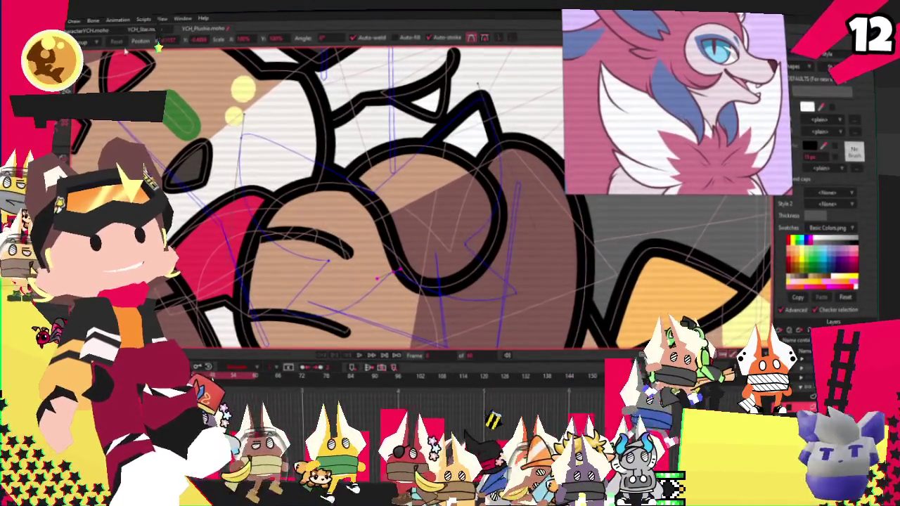
{"action": "key", "text": "c"}
{"action": "key", "text": "t"}
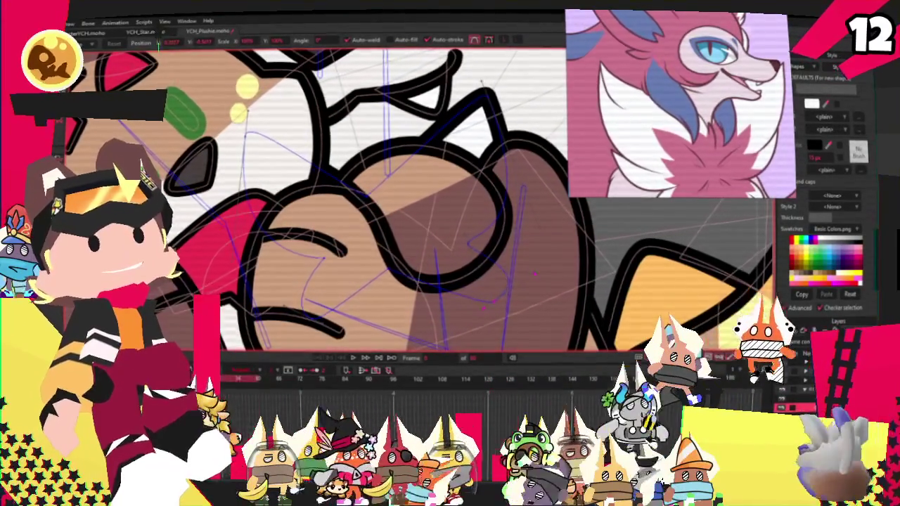
- Select all points on the layer and switch to Select Shape
{"action": "key", "text": "g"}
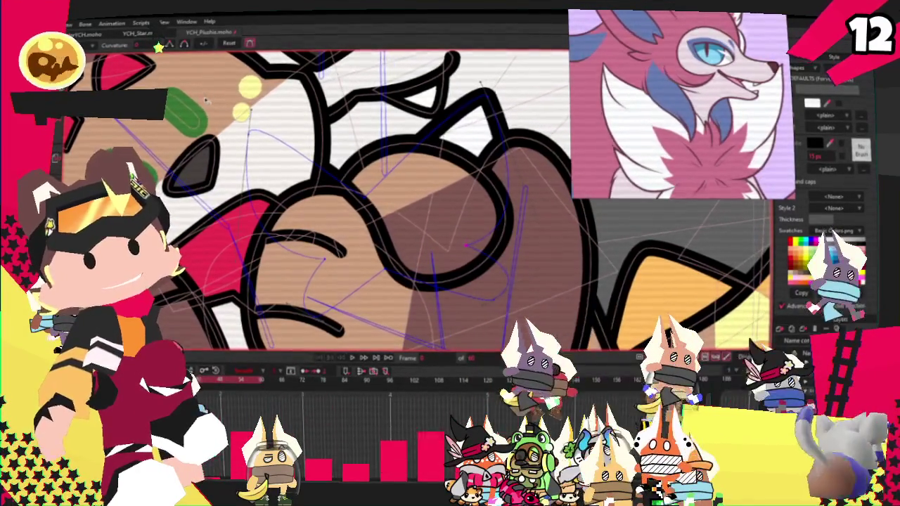
{"action": "scroll", "coordinate": [461, 112], "scroll_direction": "down", "scroll_amount": 2}
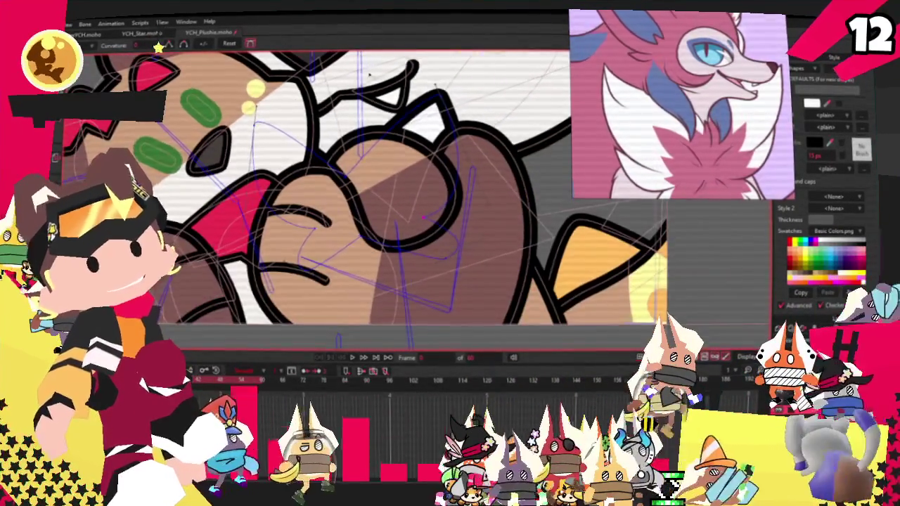
{"action": "scroll", "coordinate": [461, 113], "scroll_direction": "down", "scroll_amount": 2}
{"action": "scroll", "coordinate": [461, 112], "scroll_direction": "up", "scroll_amount": 1}
{"action": "scroll", "coordinate": [429, 119], "scroll_direction": "up", "scroll_amount": 1}
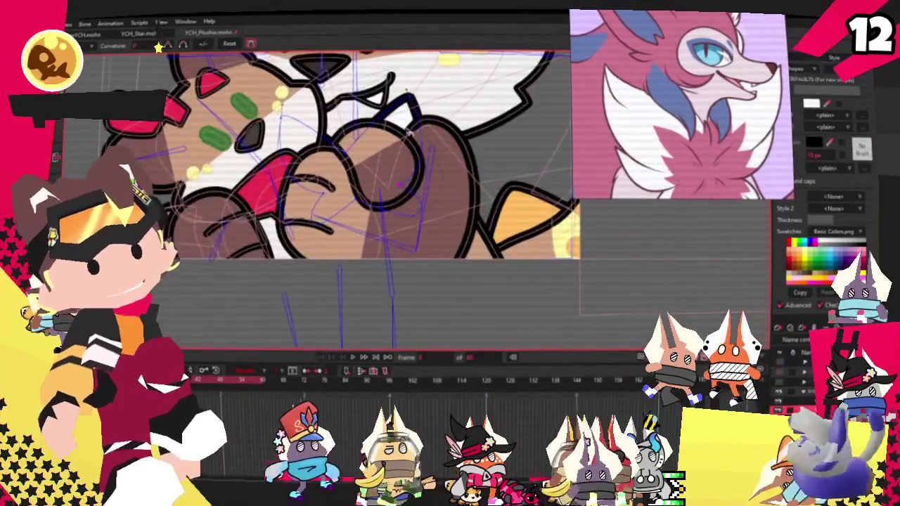
{"action": "scroll", "coordinate": [397, 128], "scroll_direction": "up", "scroll_amount": 1}
{"action": "scroll", "coordinate": [411, 128], "scroll_direction": "down", "scroll_amount": 1}
{"action": "scroll", "coordinate": [416, 134], "scroll_direction": "up", "scroll_amount": 1}
{"action": "scroll", "coordinate": [421, 139], "scroll_direction": "up", "scroll_amount": 1}
{"action": "scroll", "coordinate": [428, 148], "scroll_direction": "down", "scroll_amount": 2}
{"action": "scroll", "coordinate": [432, 106], "scroll_direction": "up", "scroll_amount": 2}
{"action": "scroll", "coordinate": [475, 251], "scroll_direction": "down", "scroll_amount": 2}
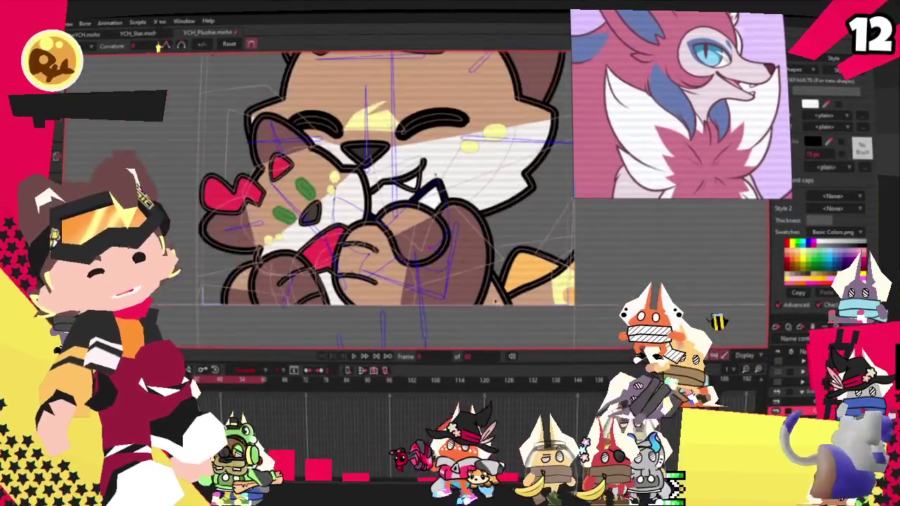
{"action": "key", "text": "ctrl+a"}
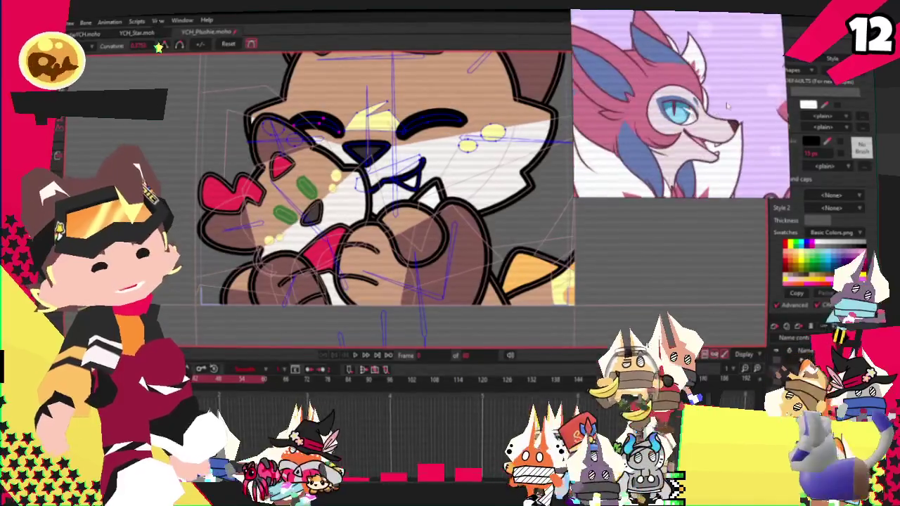
{"action": "scroll", "coordinate": [461, 111], "scroll_direction": "down", "scroll_amount": 1}
{"action": "scroll", "coordinate": [459, 110], "scroll_direction": "up", "scroll_amount": 1}
{"action": "scroll", "coordinate": [436, 119], "scroll_direction": "up", "scroll_amount": 1}
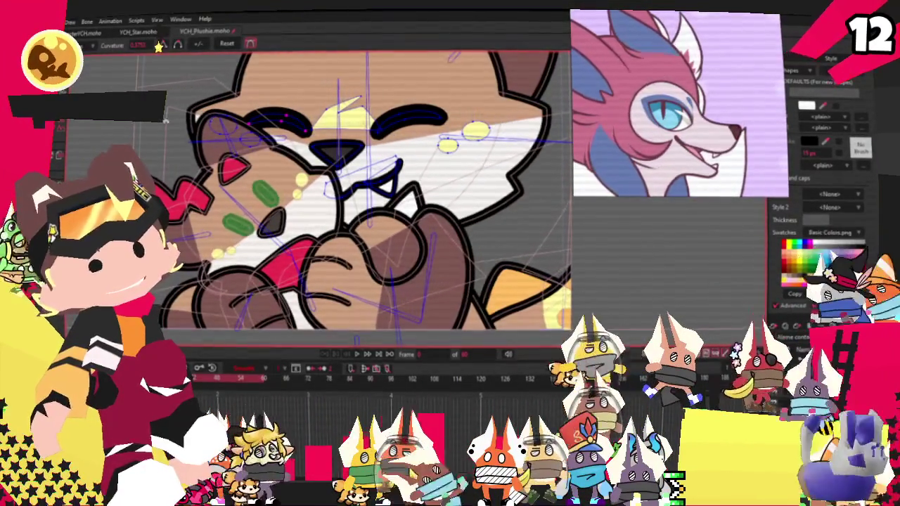
{"action": "key", "text": "q"}
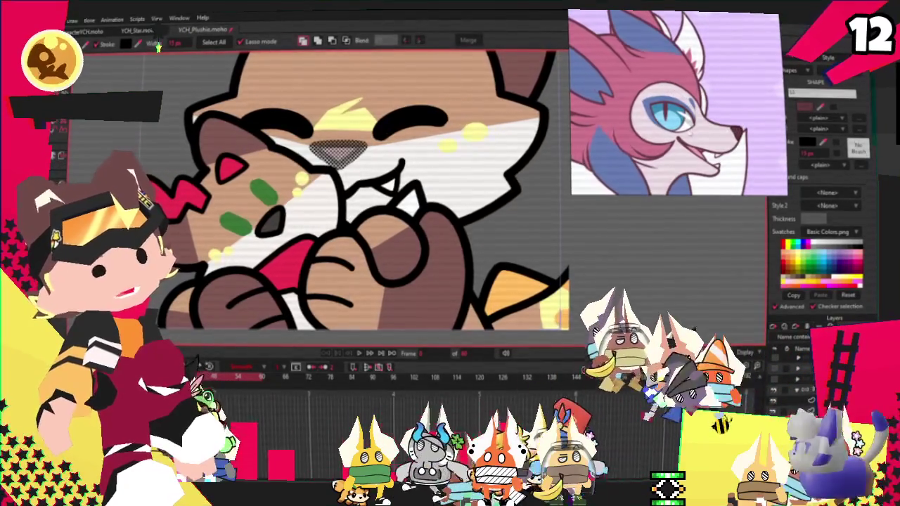
{"action": "scroll", "coordinate": [463, 149], "scroll_direction": "up", "scroll_amount": 2}
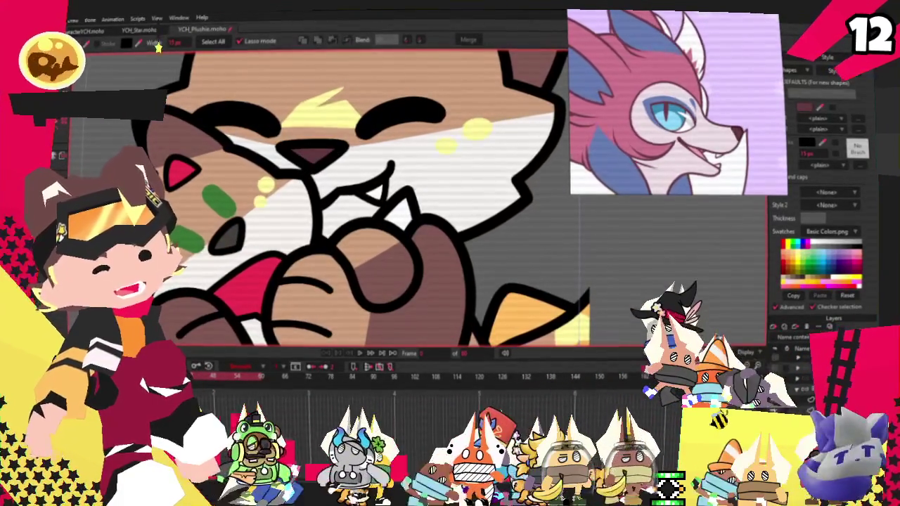
{"action": "left_click", "coordinate": [462, 179]}
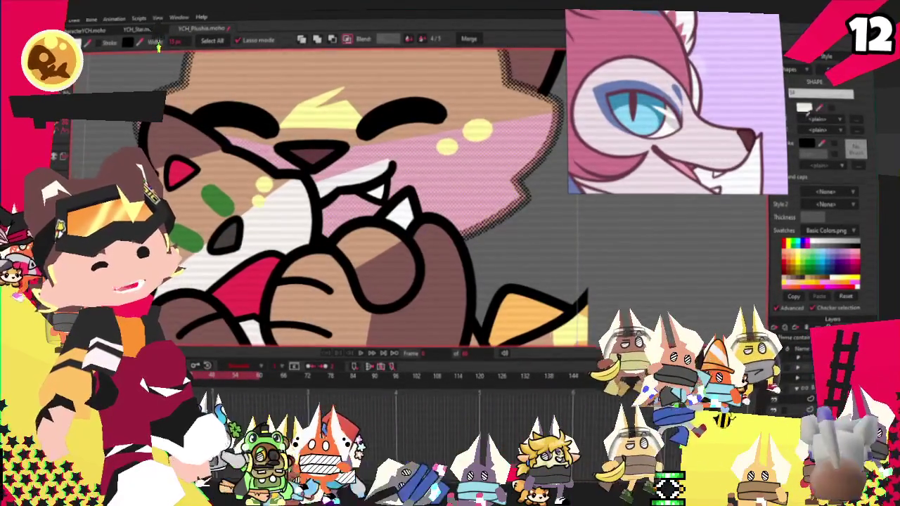
{"action": "left_click", "coordinate": [556, 234]}
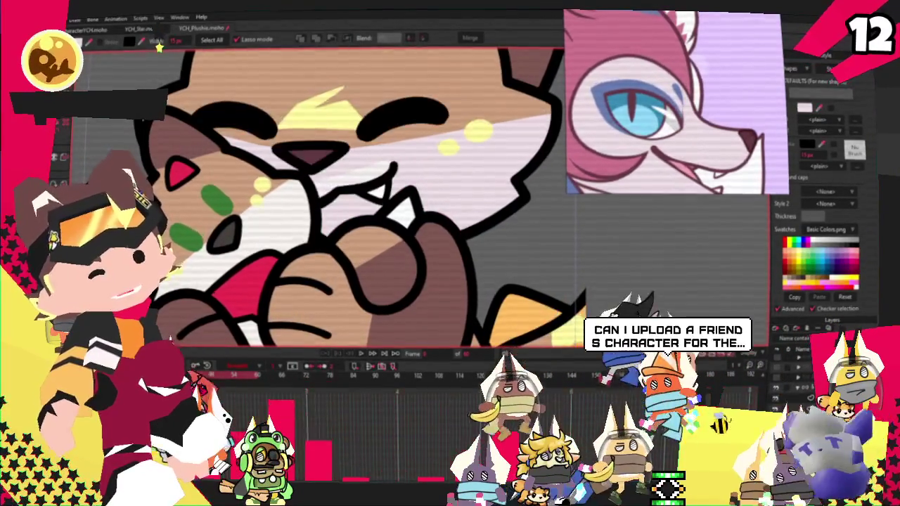
{"action": "left_click", "coordinate": [351, 181]}
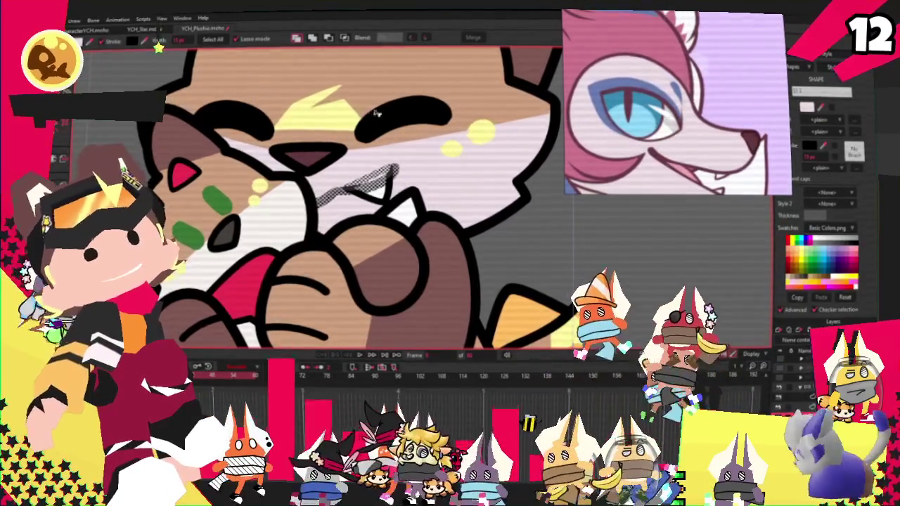
{"action": "scroll", "coordinate": [461, 211], "scroll_direction": "down", "scroll_amount": 2}
{"action": "scroll", "coordinate": [461, 210], "scroll_direction": "down", "scroll_amount": 2}
{"action": "scroll", "coordinate": [461, 210], "scroll_direction": "up", "scroll_amount": 2}
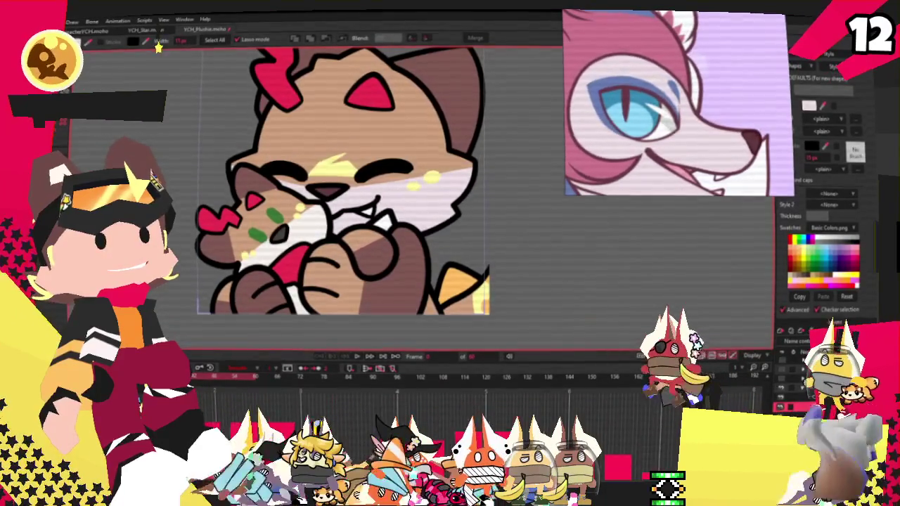
{"action": "scroll", "coordinate": [343, 183], "scroll_direction": "up", "scroll_amount": 2}
{"action": "key", "text": "g"}
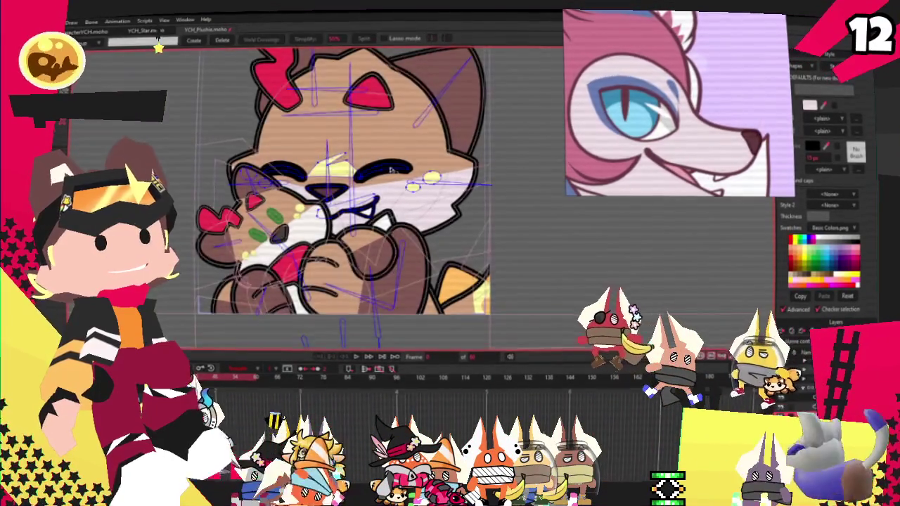
{"action": "scroll", "coordinate": [378, 173], "scroll_direction": "up", "scroll_amount": 2}
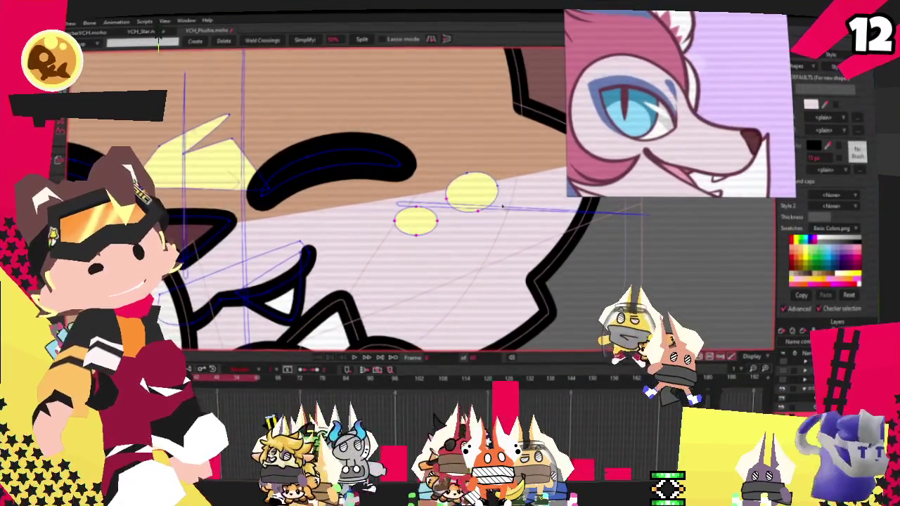
{"action": "scroll", "coordinate": [516, 197], "scroll_direction": "down", "scroll_amount": 3}
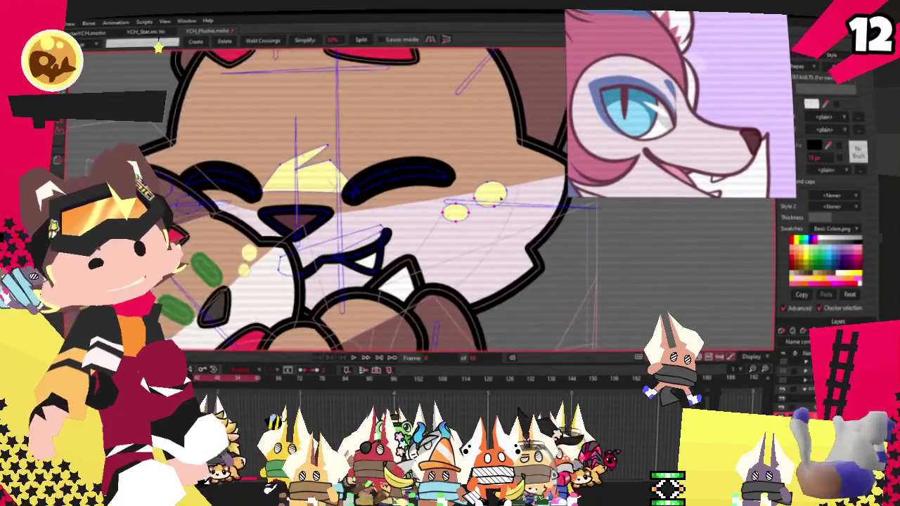
{"action": "scroll", "coordinate": [507, 195], "scroll_direction": "up", "scroll_amount": 2}
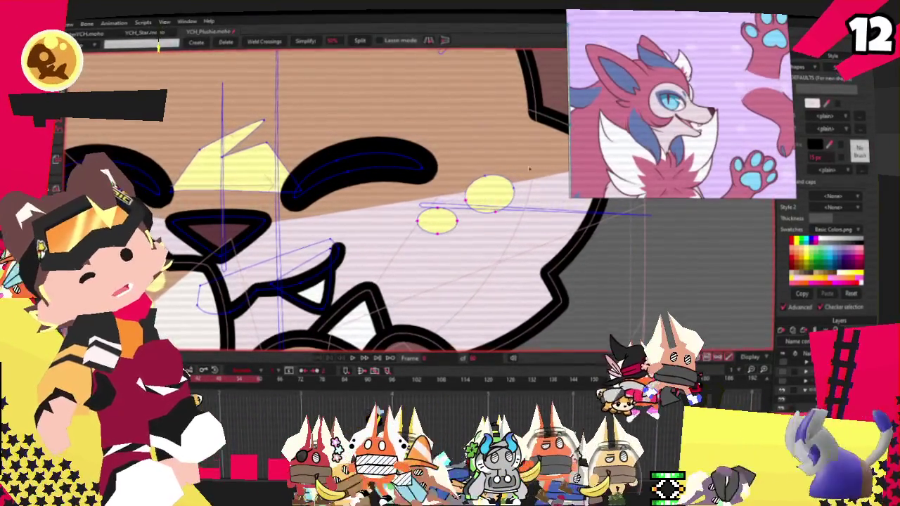
{"action": "scroll", "coordinate": [548, 155], "scroll_direction": "down", "scroll_amount": 3}
{"action": "scroll", "coordinate": [296, 204], "scroll_direction": "up", "scroll_amount": 3}
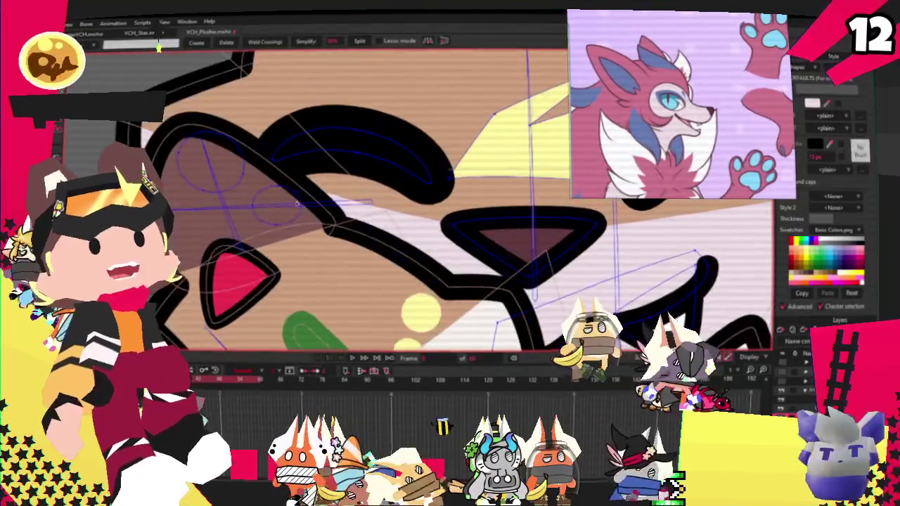
{"action": "scroll", "coordinate": [378, 147], "scroll_direction": "down", "scroll_amount": 2}
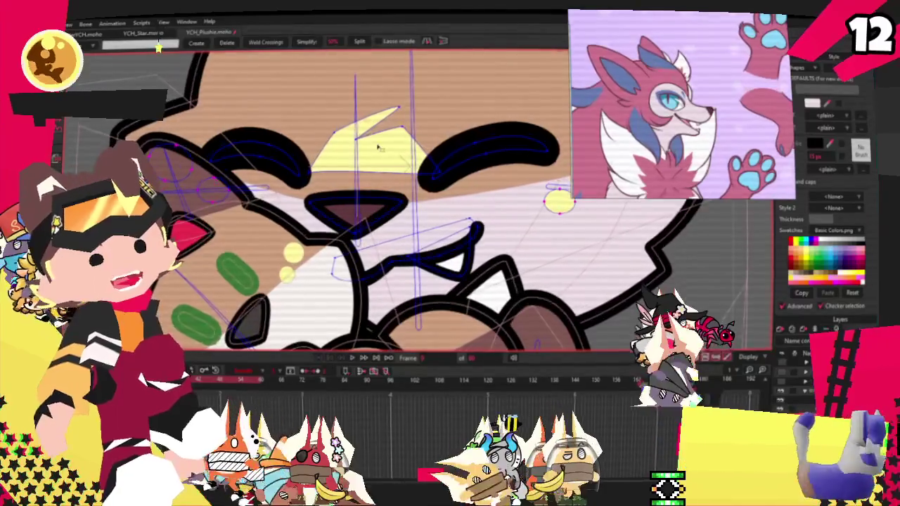
{"action": "scroll", "coordinate": [378, 147], "scroll_direction": "down", "scroll_amount": 1}
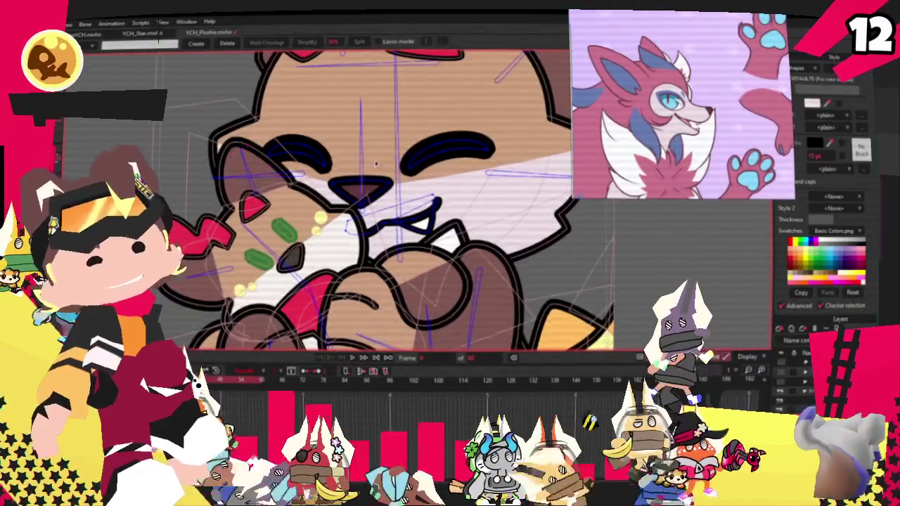
{"action": "scroll", "coordinate": [376, 160], "scroll_direction": "down", "scroll_amount": 2}
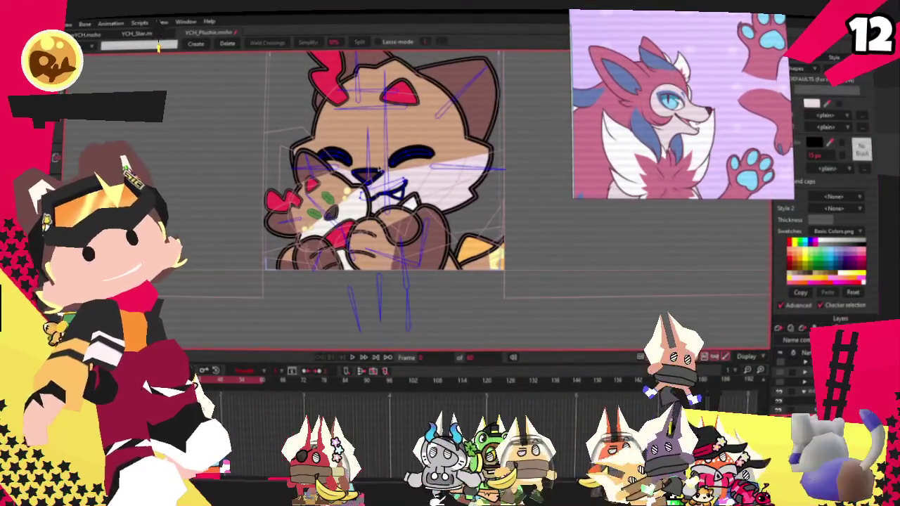
{"action": "scroll", "coordinate": [367, 166], "scroll_direction": "down", "scroll_amount": 1}
{"action": "scroll", "coordinate": [368, 166], "scroll_direction": "down", "scroll_amount": 1}
{"action": "scroll", "coordinate": [373, 149], "scroll_direction": "up", "scroll_amount": 2}
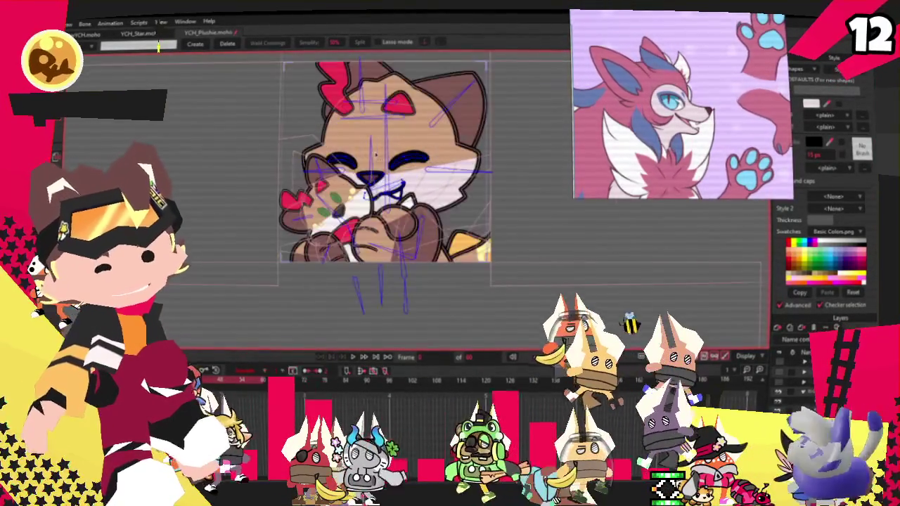
{"action": "scroll", "coordinate": [406, 131], "scroll_direction": "up", "scroll_amount": 1}
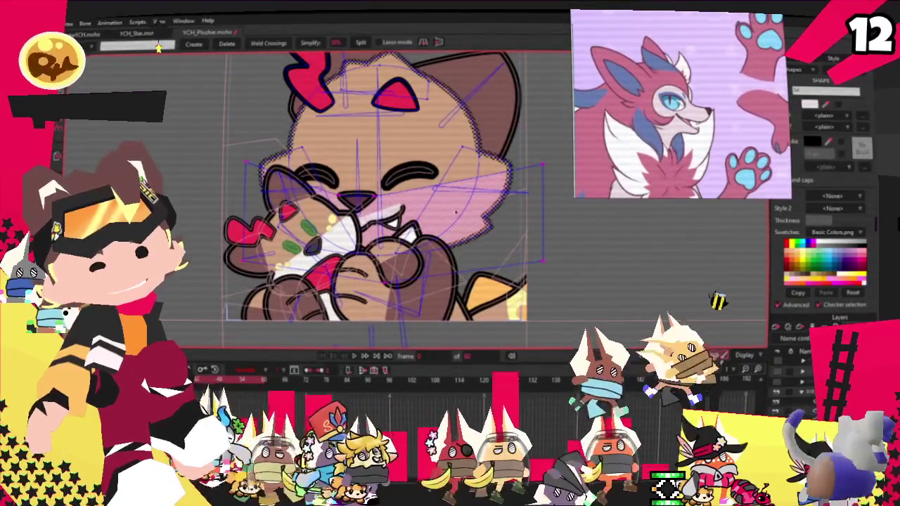
- Recolour the plushie's head fill shape pale white
{"action": "key", "text": "g"}
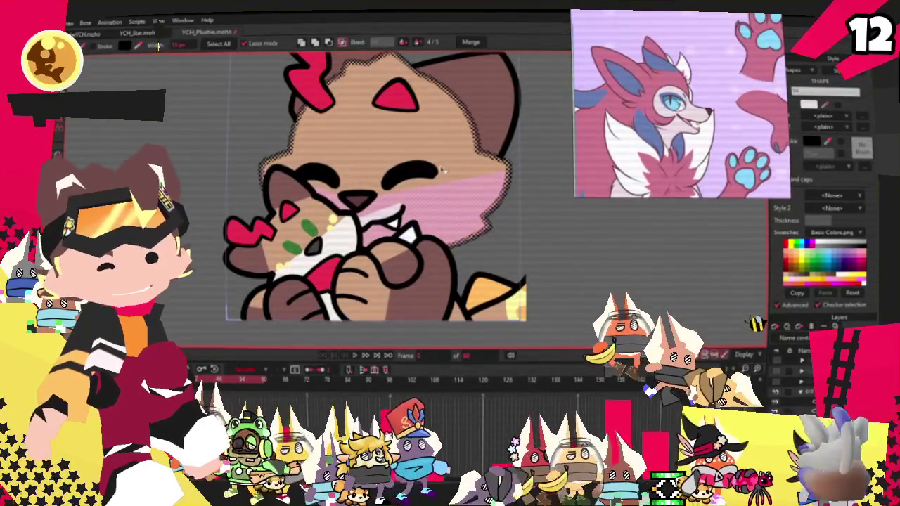
{"action": "left_click", "coordinate": [436, 154]}
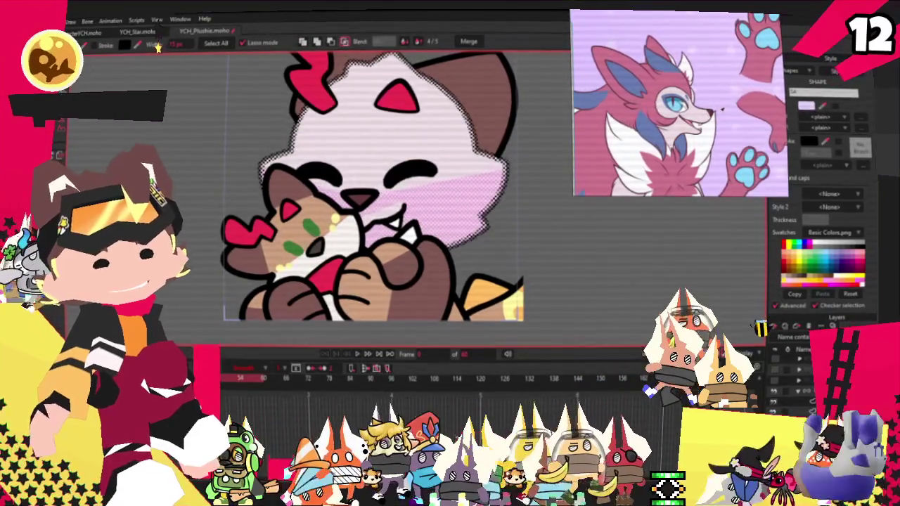
{"action": "key", "text": "ctrl+d"}
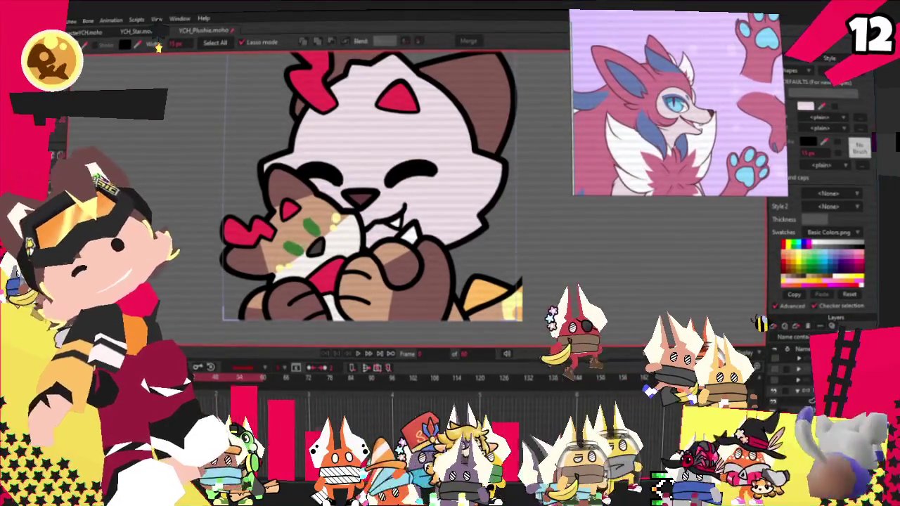
- Delete the red tuft on top of the plushie's head
{"action": "key", "text": "t"}
{"action": "scroll", "coordinate": [440, 199], "scroll_direction": "up", "scroll_amount": 2}
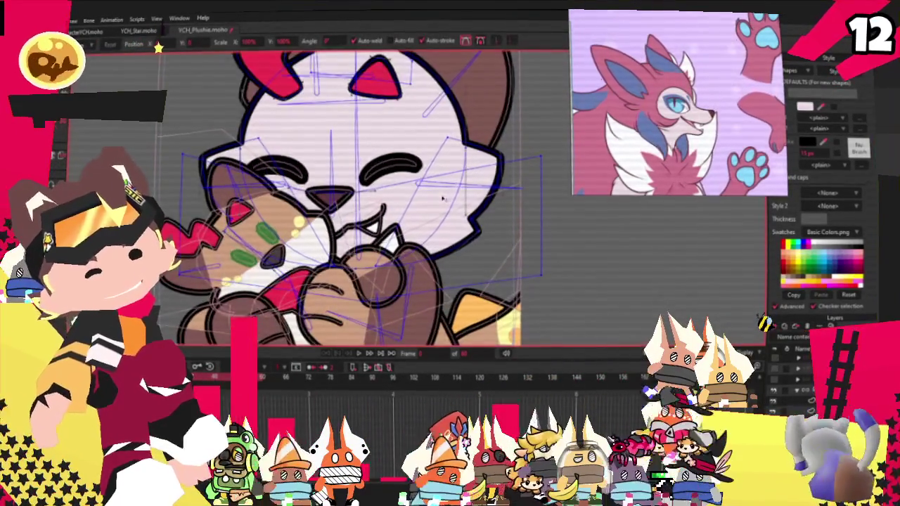
{"action": "scroll", "coordinate": [441, 199], "scroll_direction": "up", "scroll_amount": 2}
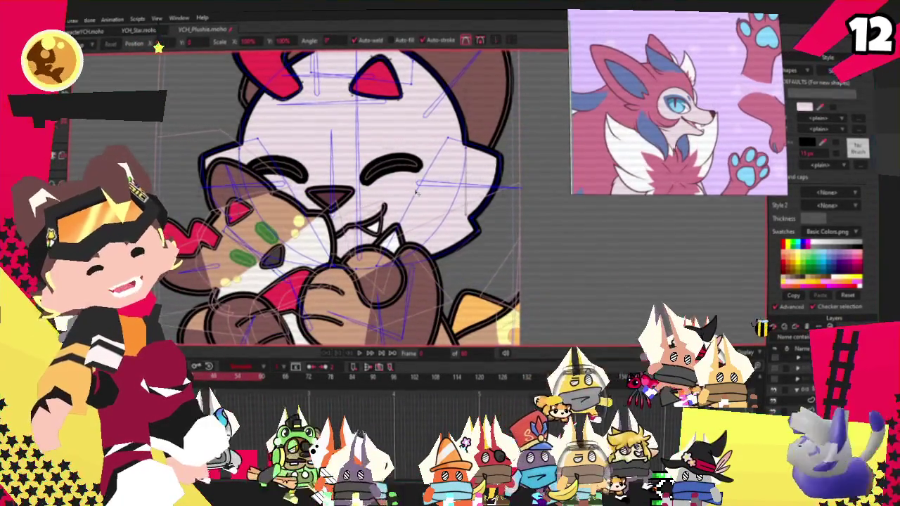
{"action": "scroll", "coordinate": [416, 191], "scroll_direction": "down", "scroll_amount": 2}
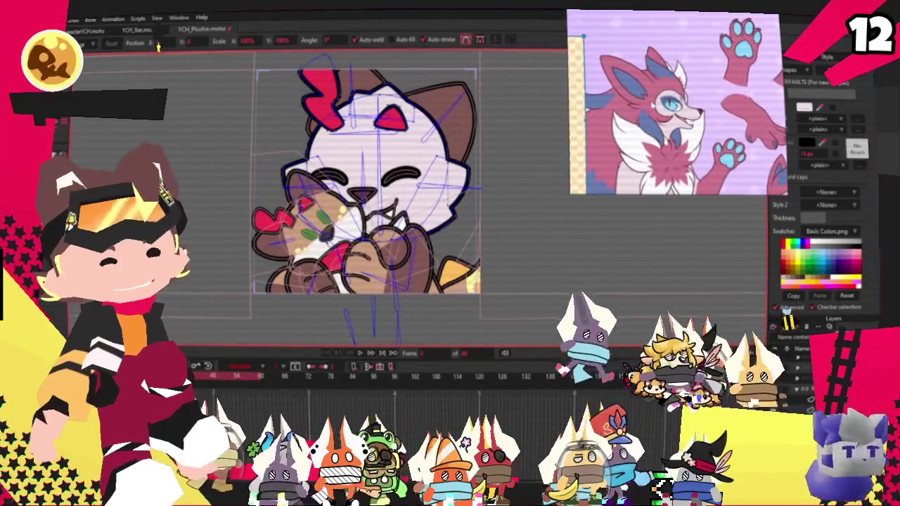
{"action": "scroll", "coordinate": [406, 158], "scroll_direction": "down", "scroll_amount": 2}
{"action": "scroll", "coordinate": [357, 101], "scroll_direction": "up", "scroll_amount": 2}
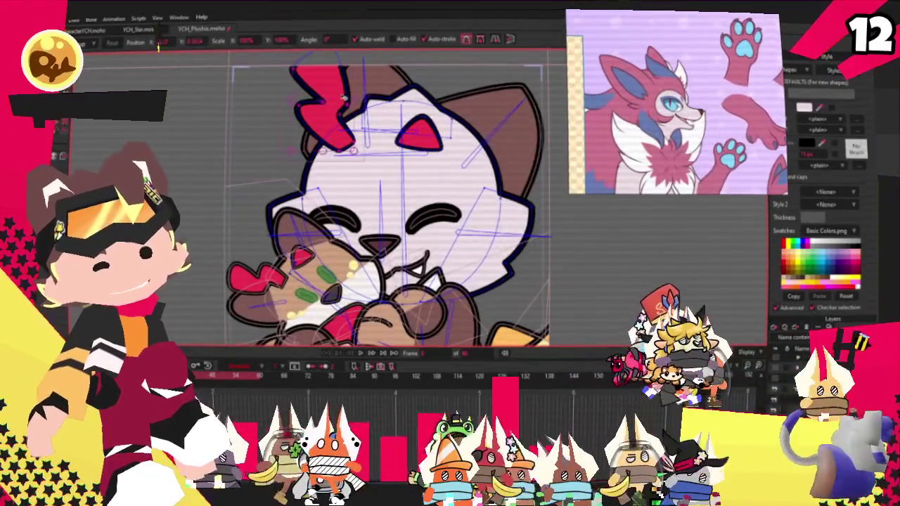
{"action": "key", "text": "Delete"}
- Make the forehead mark pink
{"action": "key", "text": "q"}
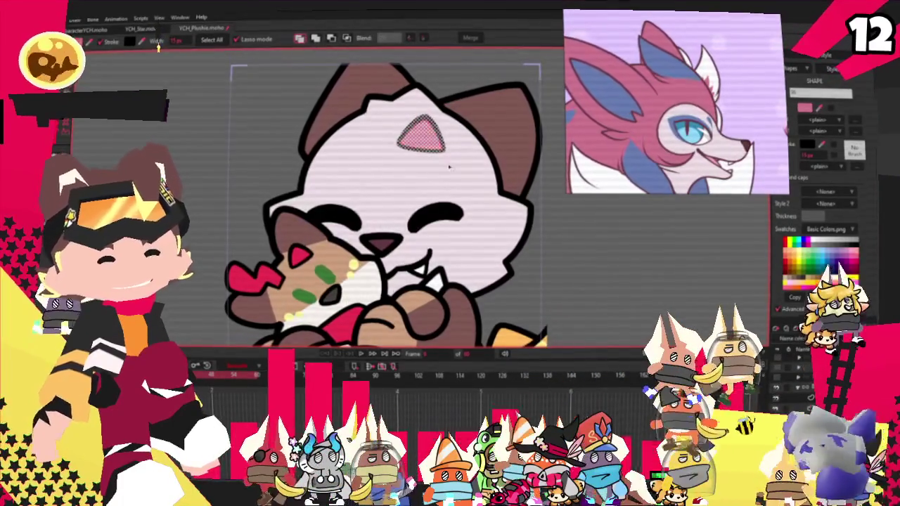
{"action": "key", "text": "ctrl+shift+a"}
{"action": "key", "text": "r"}
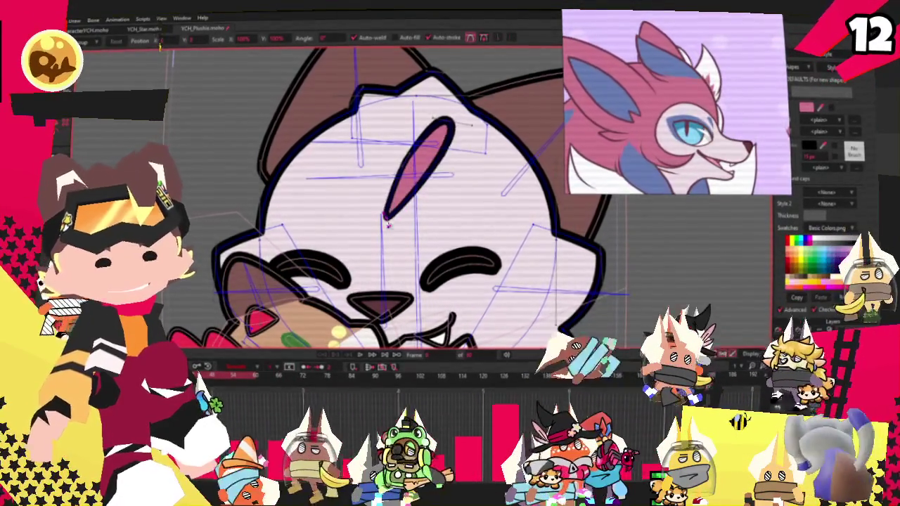
- Undo the tilted pink-mark reshape and drag-select the points along the top of the head
{"action": "scroll", "coordinate": [392, 221], "scroll_direction": "up", "scroll_amount": 2}
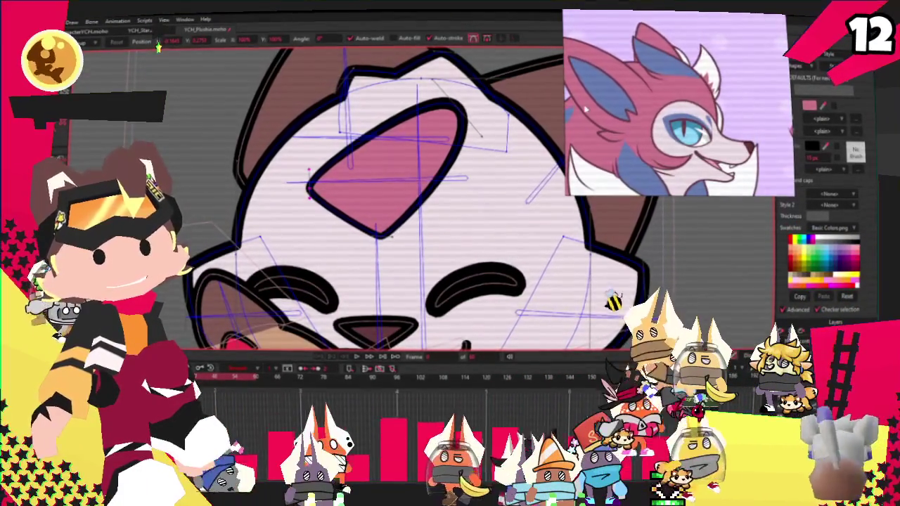
{"action": "key", "text": "ctrl+z"}
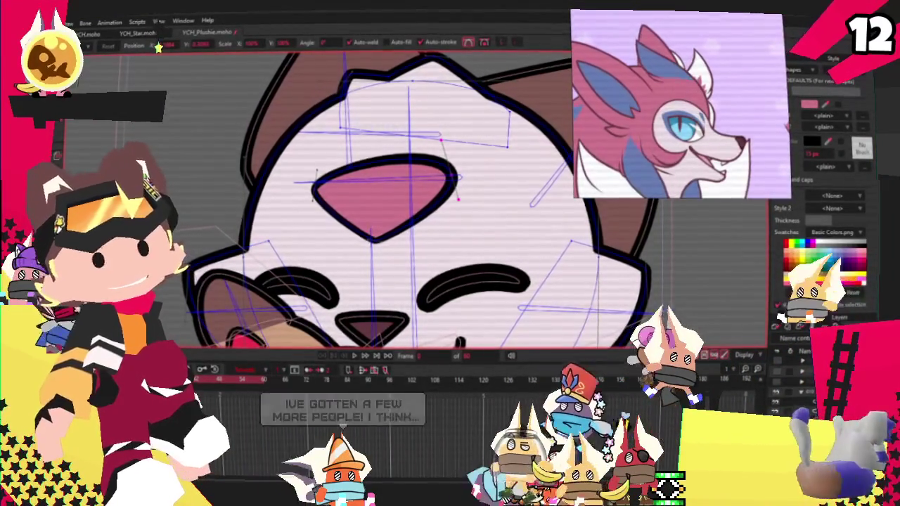
{"action": "scroll", "coordinate": [398, 160], "scroll_direction": "down", "scroll_amount": 2}
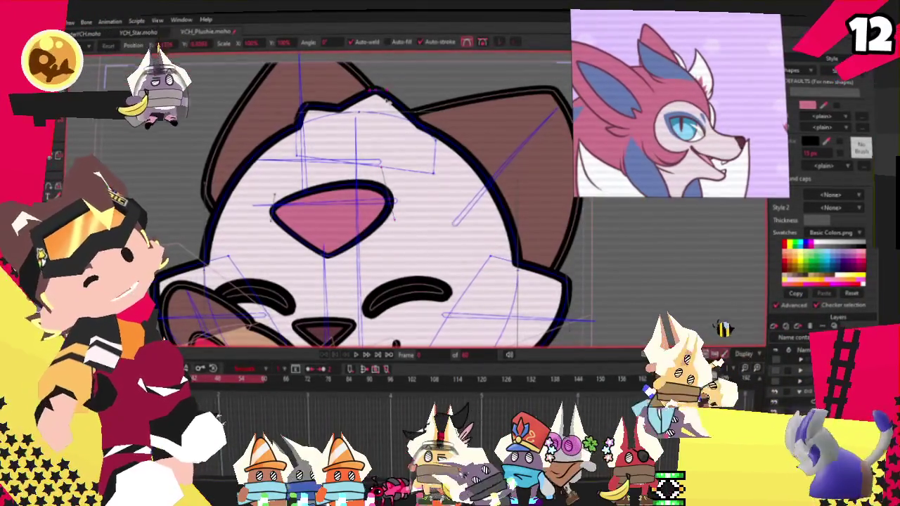
{"action": "left_click_drag", "start_coordinate": [282, 188], "coordinate": [450, 90]}
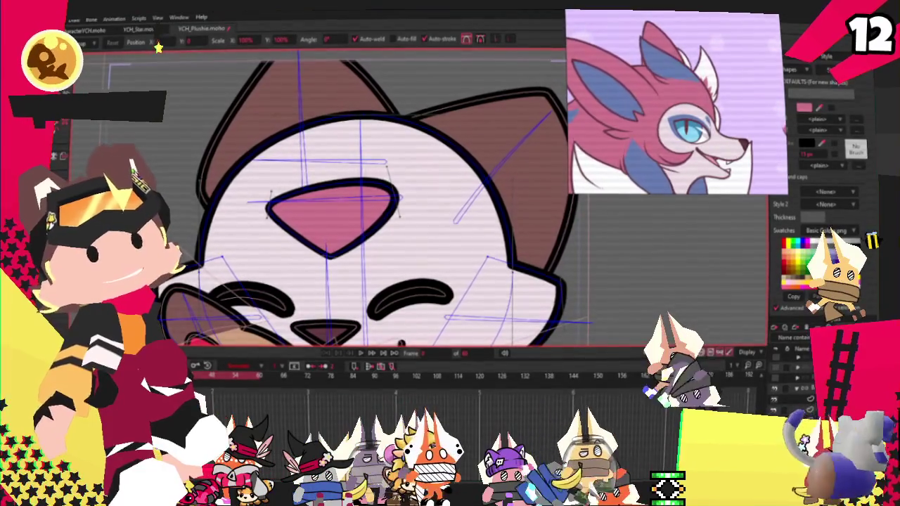
{"action": "scroll", "coordinate": [365, 234], "scroll_direction": "down", "scroll_amount": 3}
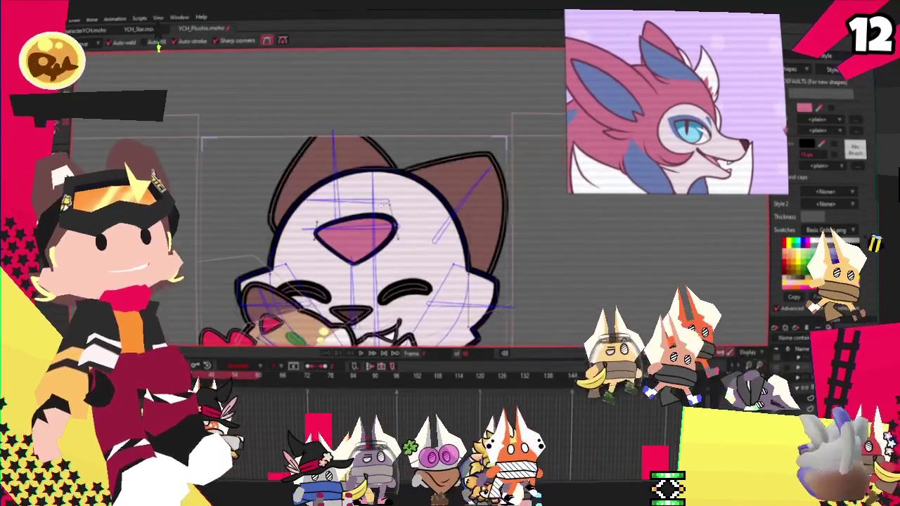
- Select the face fill and draw a new zigzag line across the forehead and down the head
{"action": "scroll", "coordinate": [364, 234], "scroll_direction": "up", "scroll_amount": 4}
{"action": "key", "text": "a"}
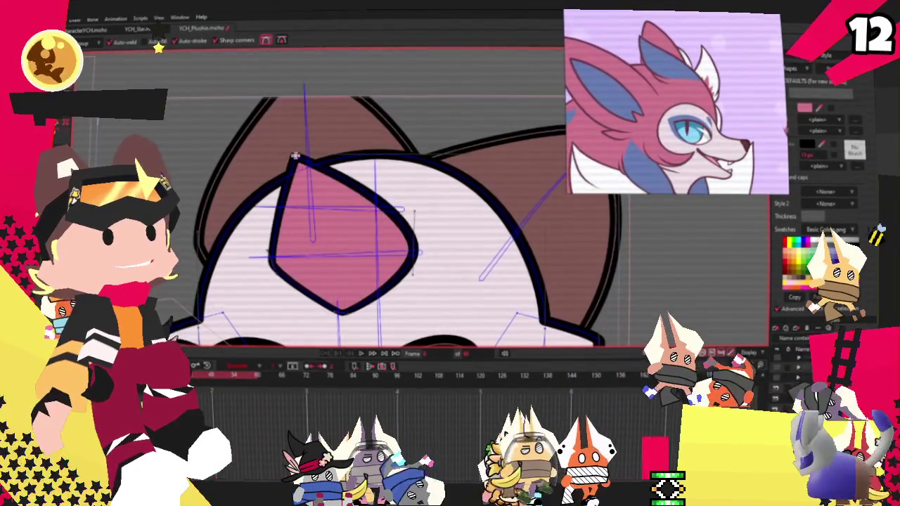
{"action": "scroll", "coordinate": [317, 187], "scroll_direction": "down", "scroll_amount": 3}
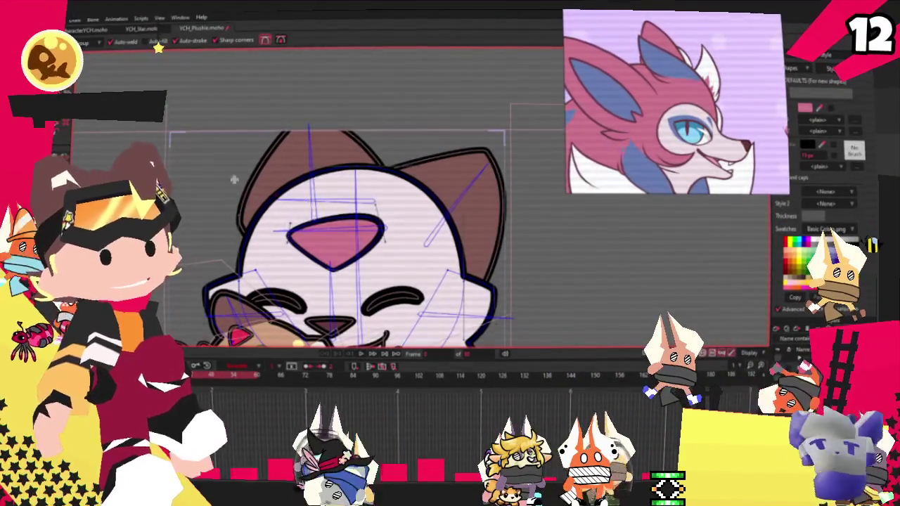
{"action": "key", "text": "q"}
{"action": "left_click", "coordinate": [348, 240]}
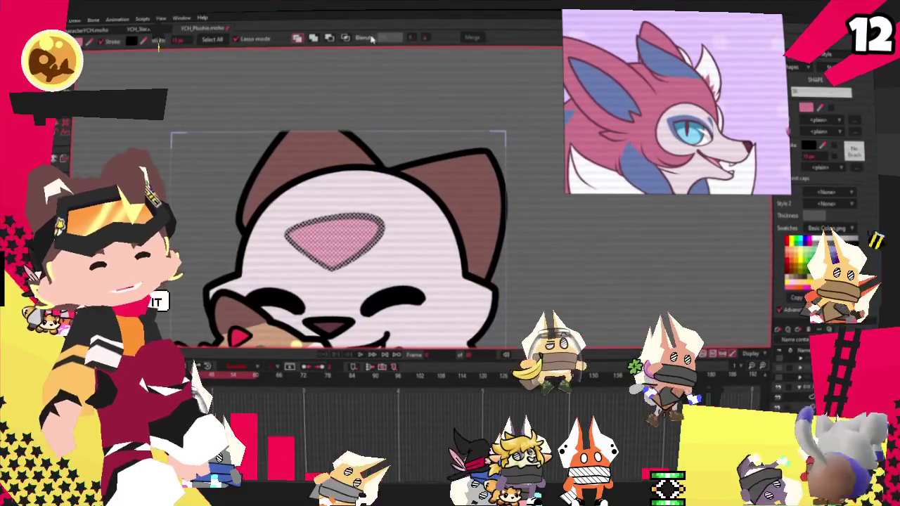
{"action": "scroll", "coordinate": [337, 211], "scroll_direction": "down", "scroll_amount": 2}
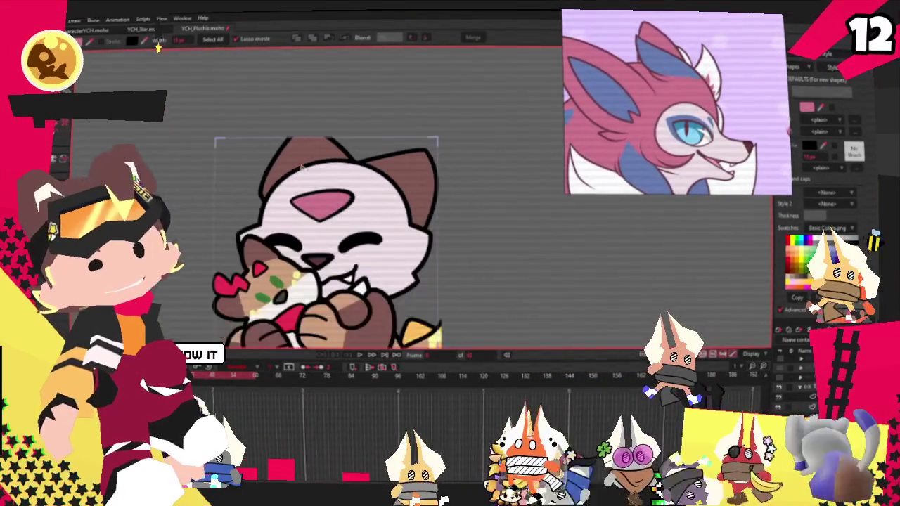
{"action": "scroll", "coordinate": [338, 211], "scroll_direction": "up", "scroll_amount": 3}
{"action": "key", "text": "a"}
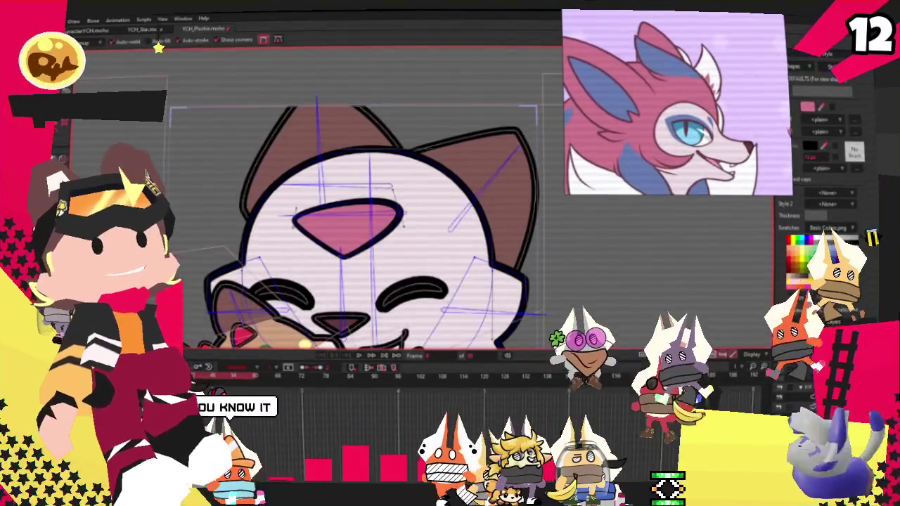
{"action": "left_click_drag", "start_coordinate": [295, 219], "coordinate": [415, 254]}
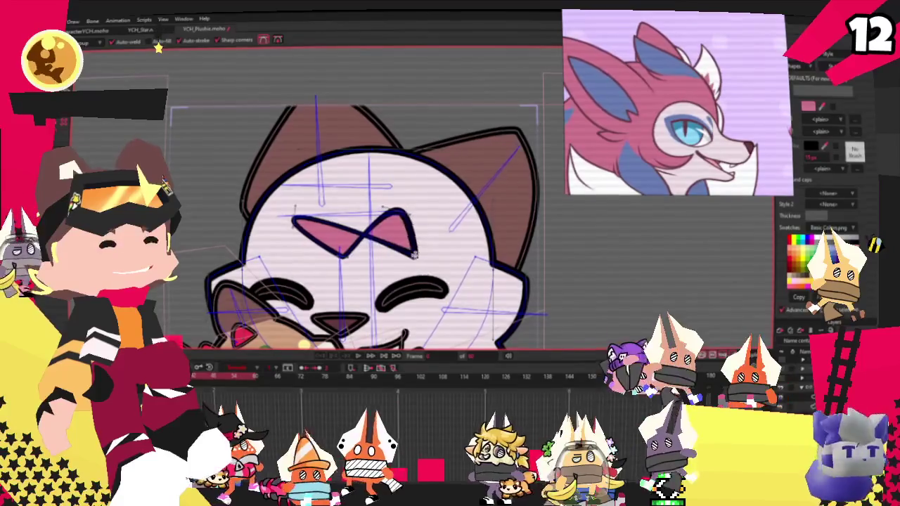
{"action": "left_click_drag", "start_coordinate": [456, 293], "coordinate": [408, 301]}
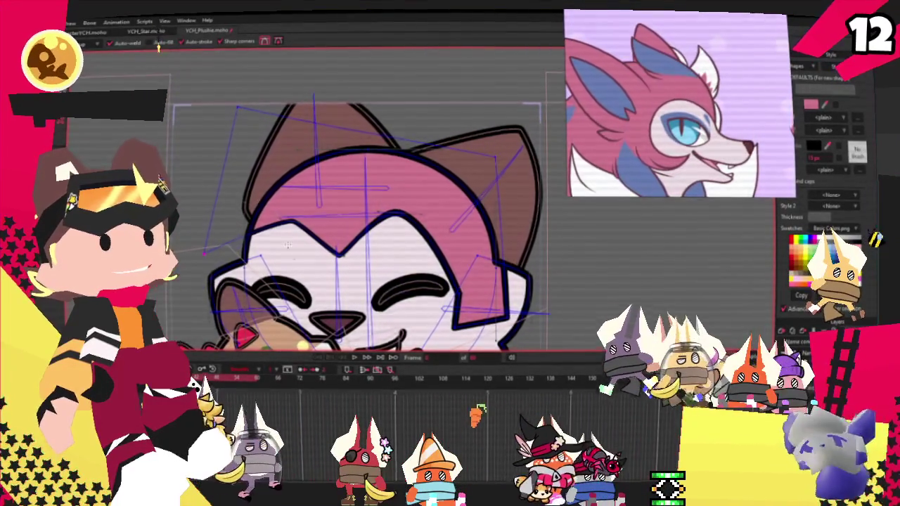
- Pull the head outline's top peak down and to the right
{"action": "scroll", "coordinate": [276, 225], "scroll_direction": "up", "scroll_amount": 3}
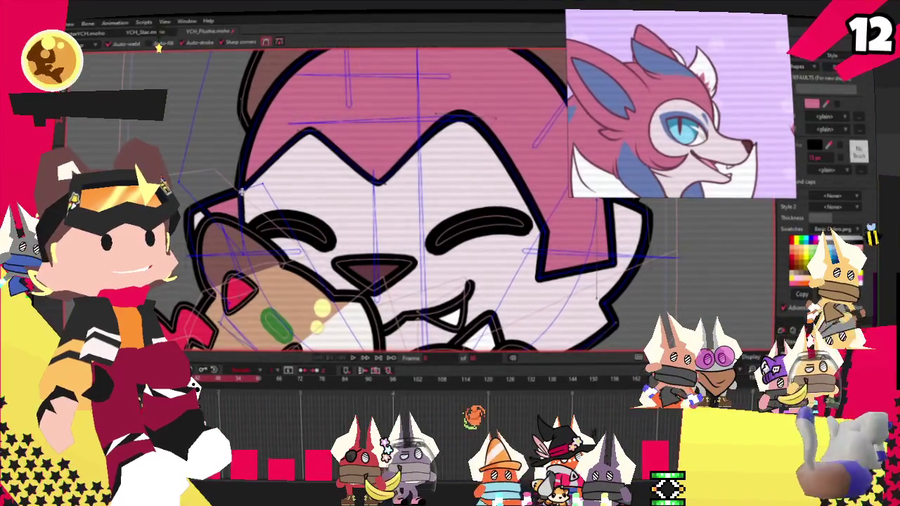
{"action": "scroll", "coordinate": [236, 169], "scroll_direction": "up", "scroll_amount": 2}
{"action": "scroll", "coordinate": [236, 141], "scroll_direction": "up", "scroll_amount": 1}
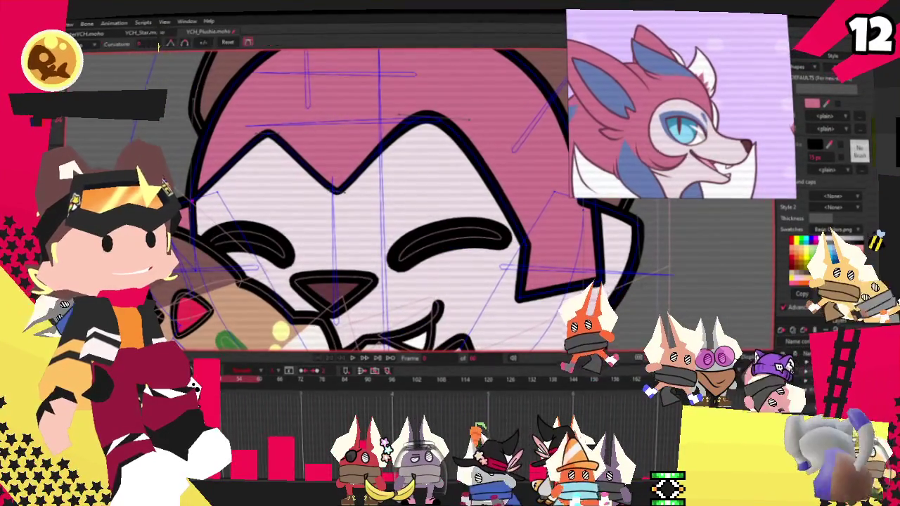
{"action": "key", "text": "c"}
{"action": "scroll", "coordinate": [238, 122], "scroll_direction": "up", "scroll_amount": 1}
{"action": "scroll", "coordinate": [506, 121], "scroll_direction": "down", "scroll_amount": 2}
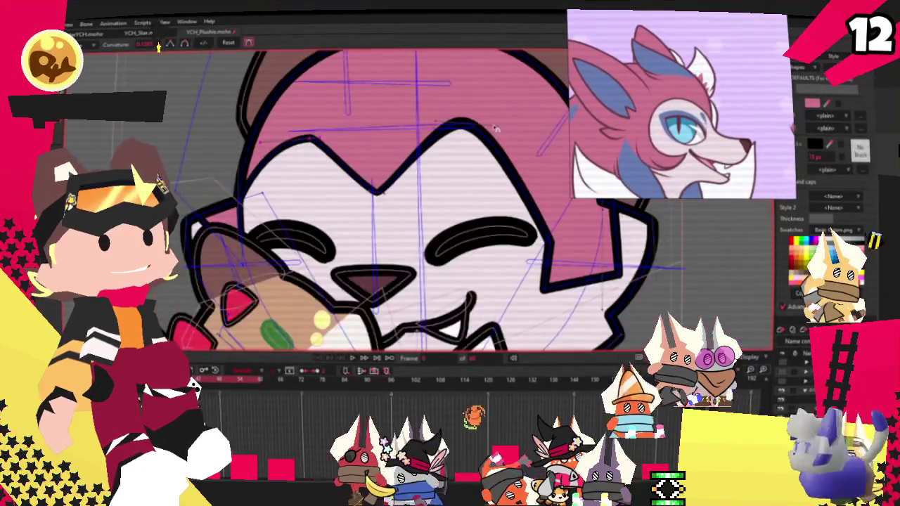
{"action": "scroll", "coordinate": [506, 121], "scroll_direction": "up", "scroll_amount": 2}
{"action": "key", "text": "t"}
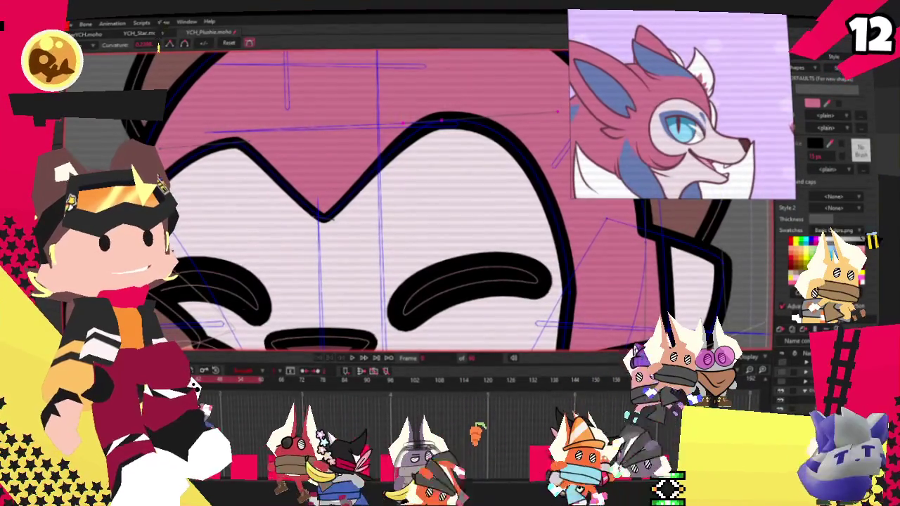
{"action": "left_click_drag", "start_coordinate": [441, 121], "coordinate": [485, 154]}
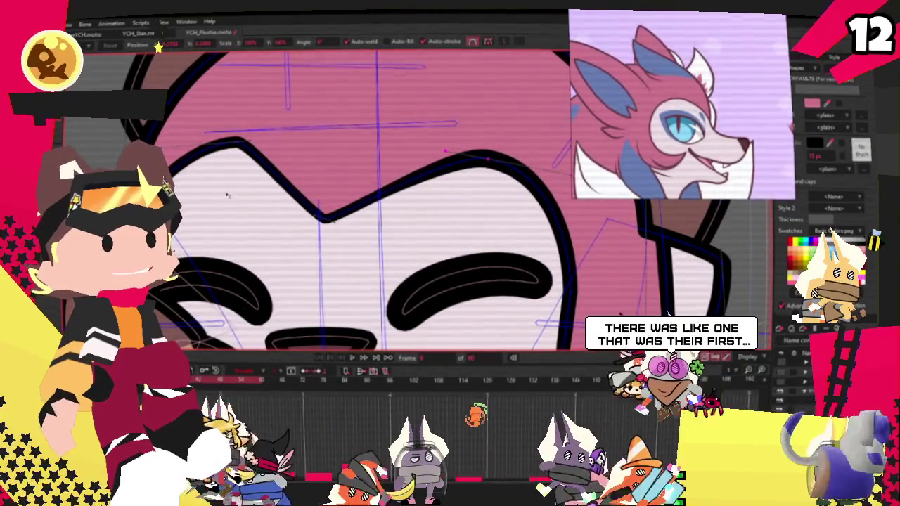
- Move the ear outline's inner corner point and fine-tune its curvature
{"action": "scroll", "coordinate": [285, 203], "scroll_direction": "down", "scroll_amount": 2}
{"action": "scroll", "coordinate": [284, 204], "scroll_direction": "down", "scroll_amount": 1}
{"action": "scroll", "coordinate": [285, 204], "scroll_direction": "down", "scroll_amount": 1}
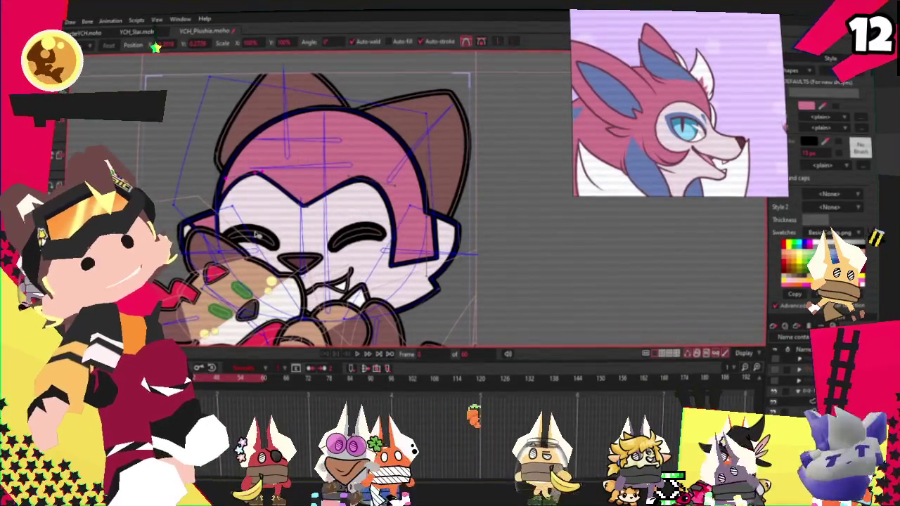
{"action": "scroll", "coordinate": [258, 237], "scroll_direction": "up", "scroll_amount": 2}
{"action": "scroll", "coordinate": [395, 265], "scroll_direction": "up", "scroll_amount": 2}
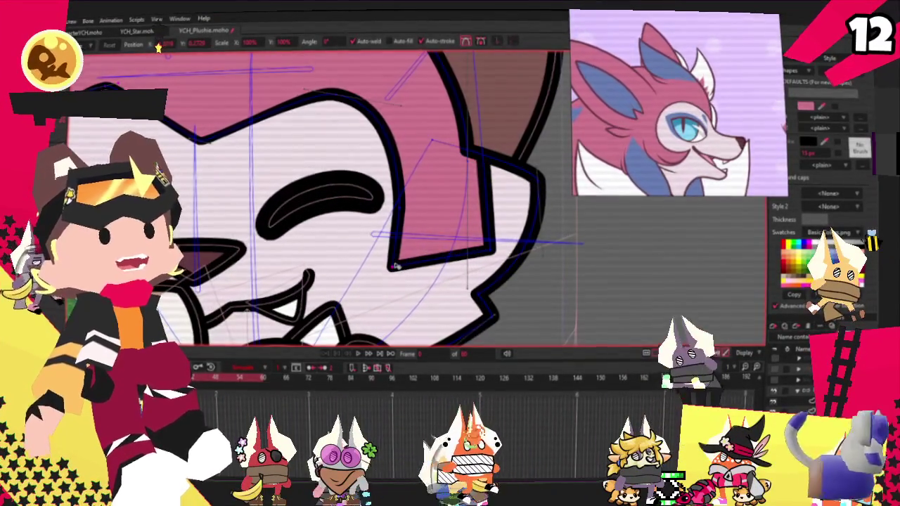
{"action": "left_click_drag", "start_coordinate": [406, 209], "coordinate": [428, 210]}
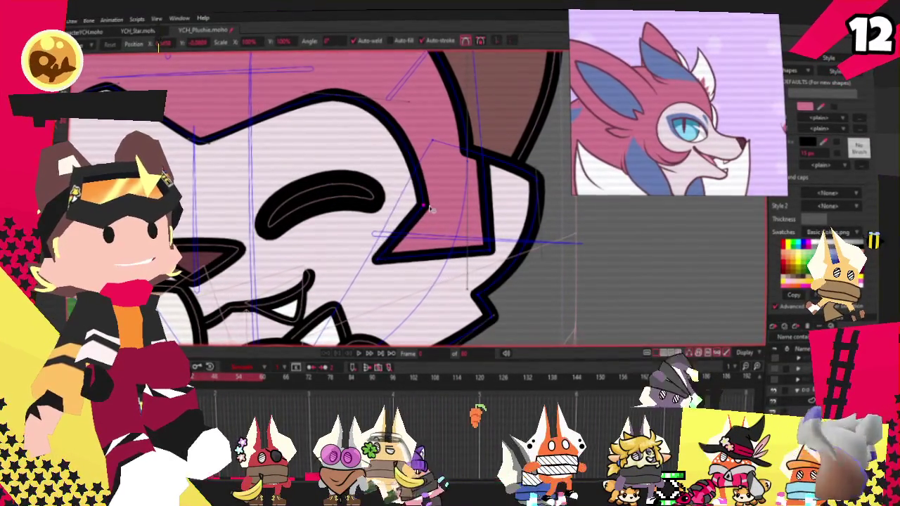
{"action": "key", "text": "c"}
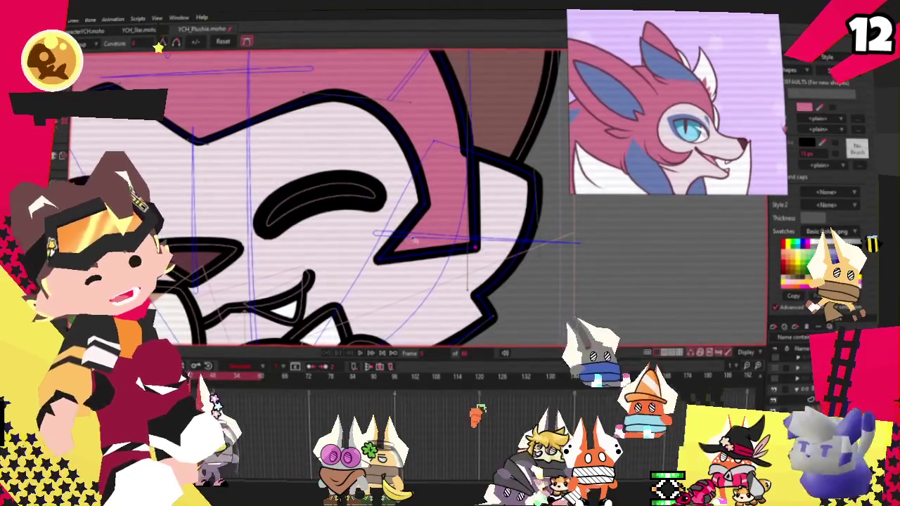
{"action": "scroll", "coordinate": [673, 208], "scroll_direction": "down", "scroll_amount": 3}
{"action": "scroll", "coordinate": [428, 276], "scroll_direction": "up", "scroll_amount": 3}
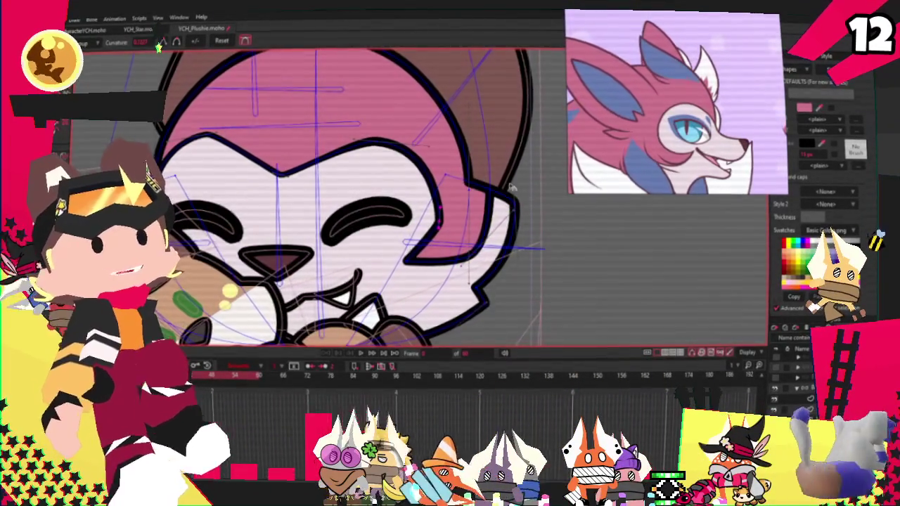
{"action": "scroll", "coordinate": [522, 192], "scroll_direction": "down", "scroll_amount": 2}
{"action": "scroll", "coordinate": [220, 221], "scroll_direction": "up", "scroll_amount": 2}
{"action": "scroll", "coordinate": [220, 221], "scroll_direction": "up", "scroll_amount": 2}
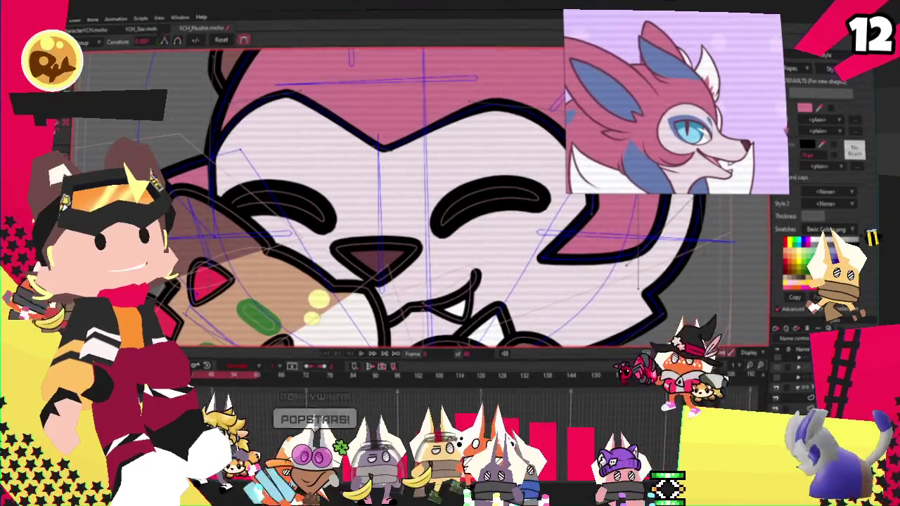
{"action": "key", "text": "t"}
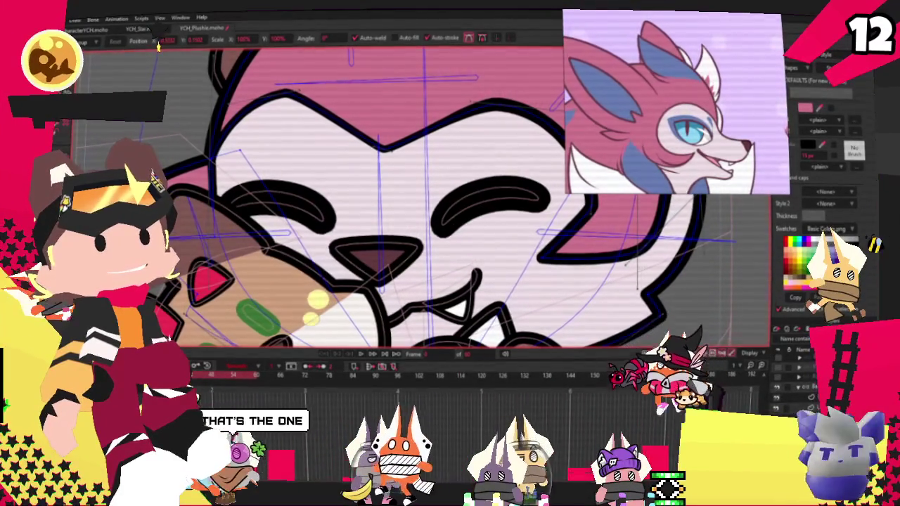
{"action": "scroll", "coordinate": [239, 151], "scroll_direction": "up", "scroll_amount": 2}
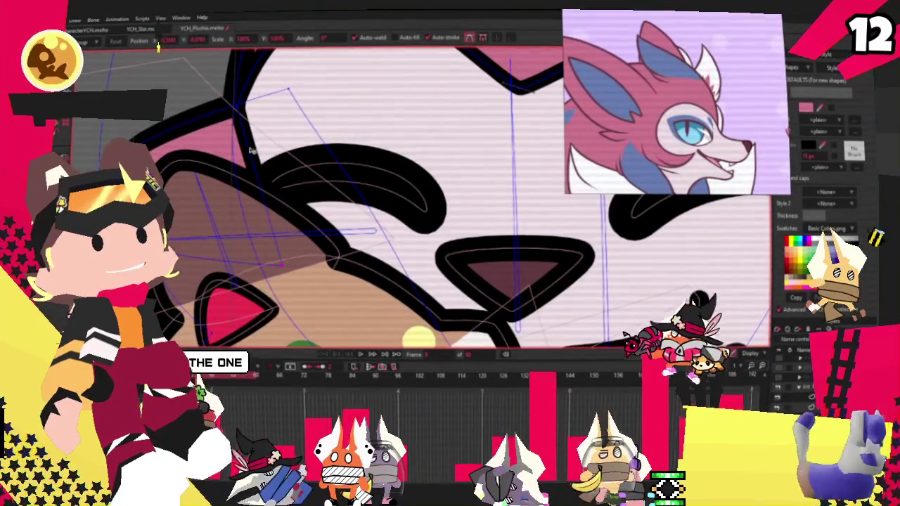
{"action": "scroll", "coordinate": [241, 112], "scroll_direction": "down", "scroll_amount": 1}
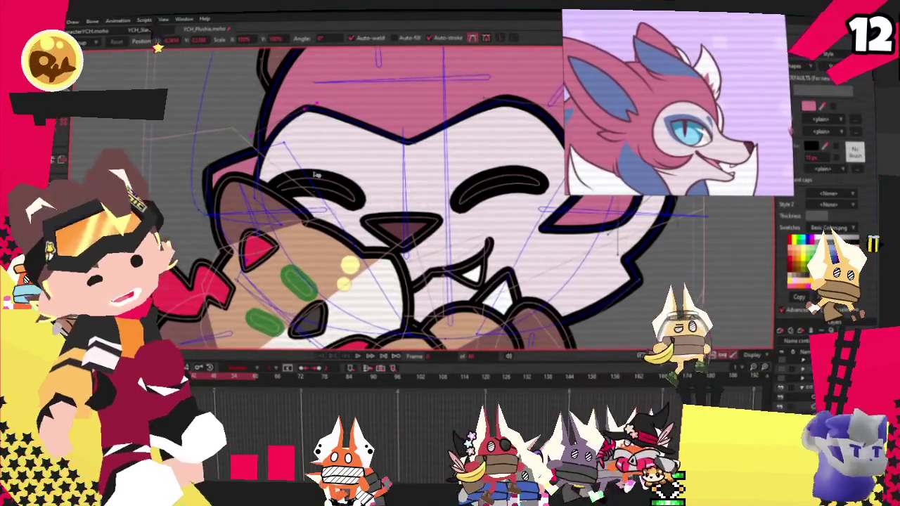
{"action": "scroll", "coordinate": [313, 162], "scroll_direction": "down", "scroll_amount": 2}
{"action": "scroll", "coordinate": [313, 161], "scroll_direction": "down", "scroll_amount": 2}
{"action": "scroll", "coordinate": [416, 145], "scroll_direction": "up", "scroll_amount": 2}
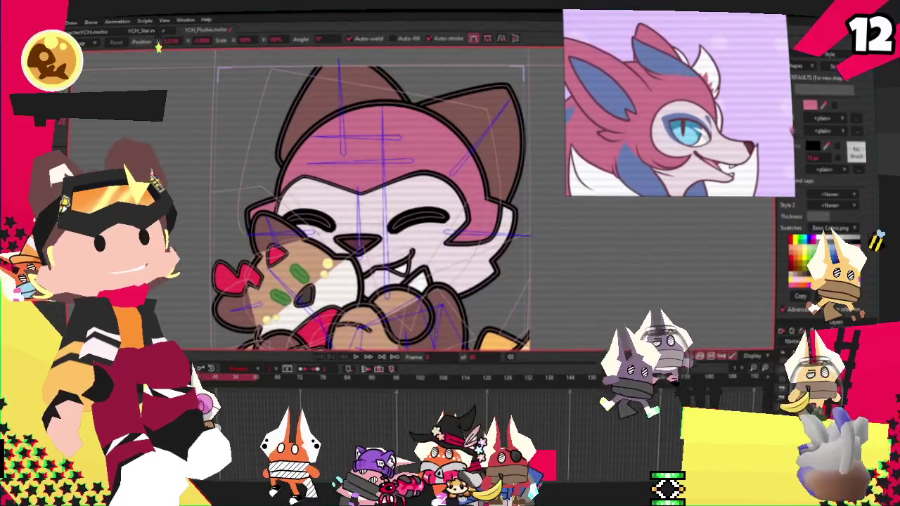
{"action": "key", "text": "q"}
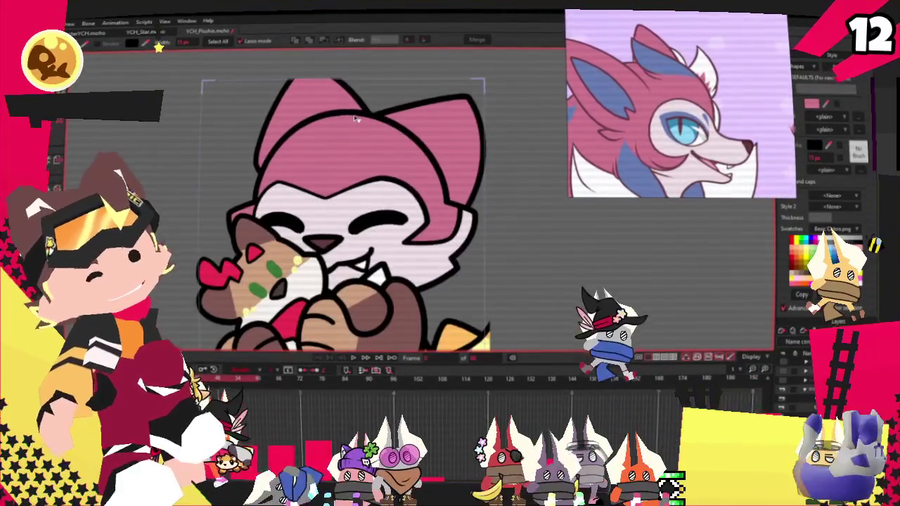
- Drag the inner ear curve's tip up and outward, then select the inner ear fill shape
{"action": "key", "text": "t"}
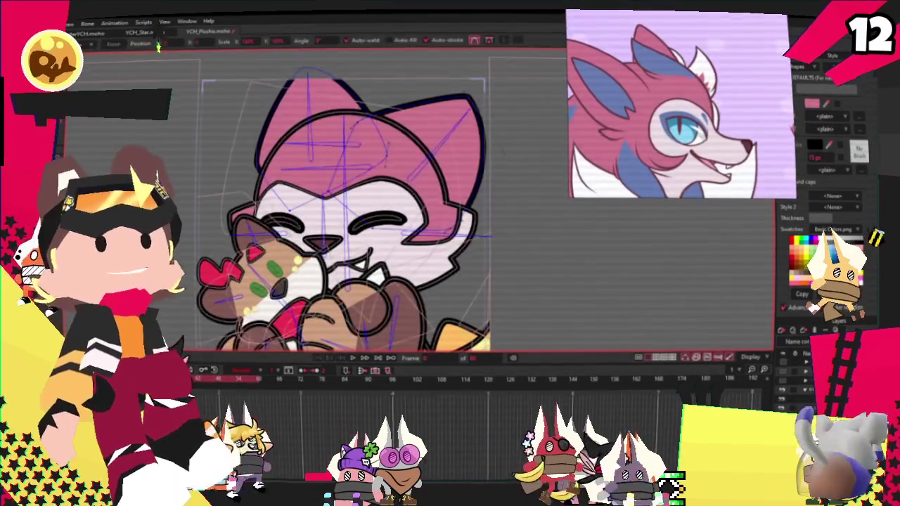
{"action": "scroll", "coordinate": [366, 144], "scroll_direction": "up", "scroll_amount": 2}
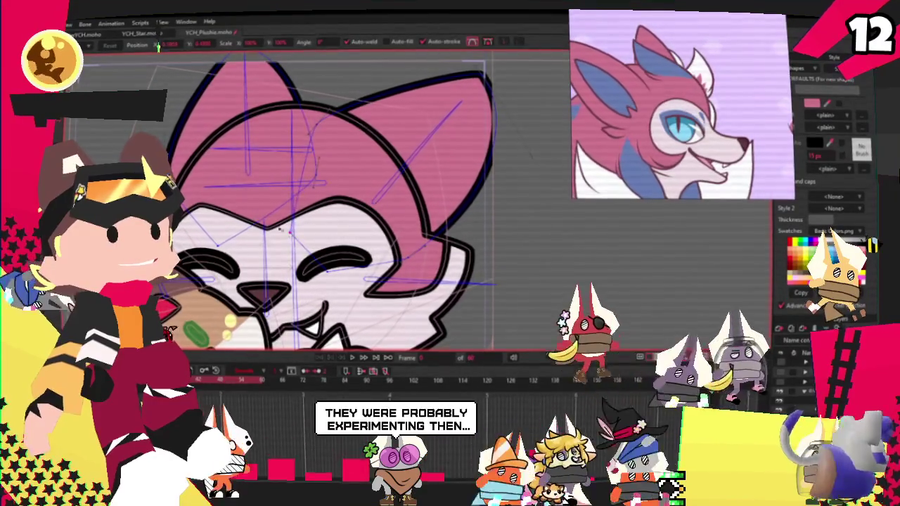
{"action": "scroll", "coordinate": [216, 186], "scroll_direction": "down", "scroll_amount": 1}
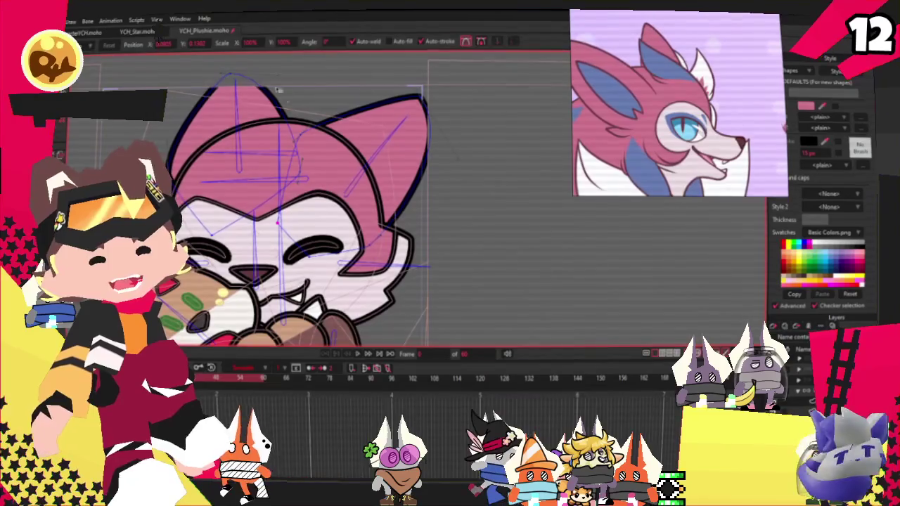
{"action": "scroll", "coordinate": [334, 136], "scroll_direction": "down", "scroll_amount": 1}
{"action": "scroll", "coordinate": [333, 137], "scroll_direction": "down", "scroll_amount": 1}
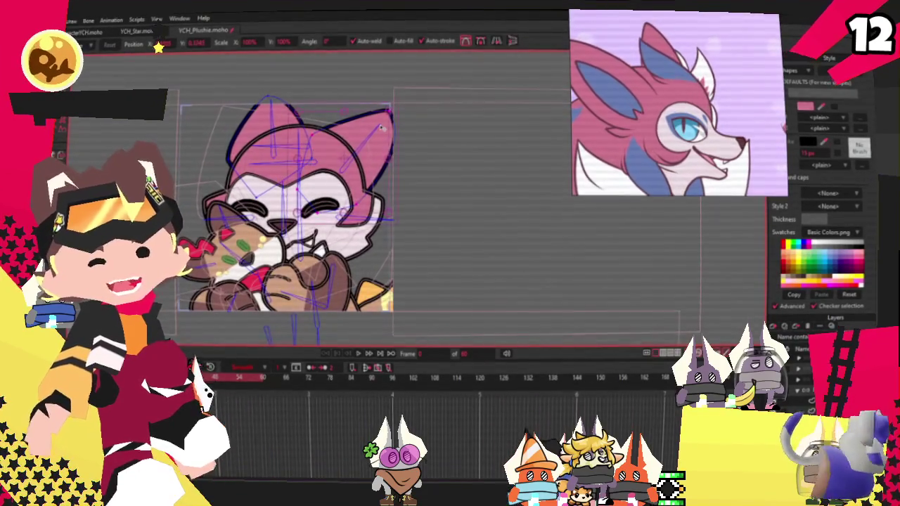
{"action": "scroll", "coordinate": [381, 127], "scroll_direction": "up", "scroll_amount": 1}
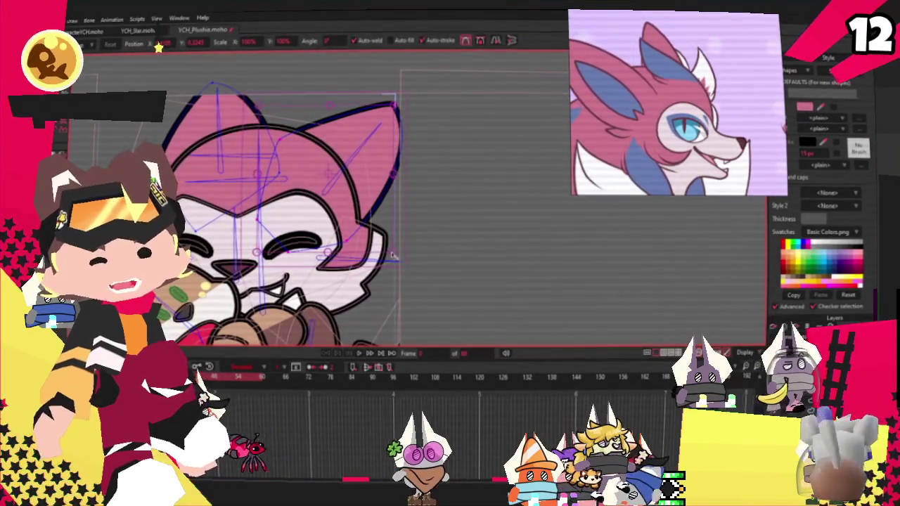
{"action": "scroll", "coordinate": [317, 147], "scroll_direction": "up", "scroll_amount": 1}
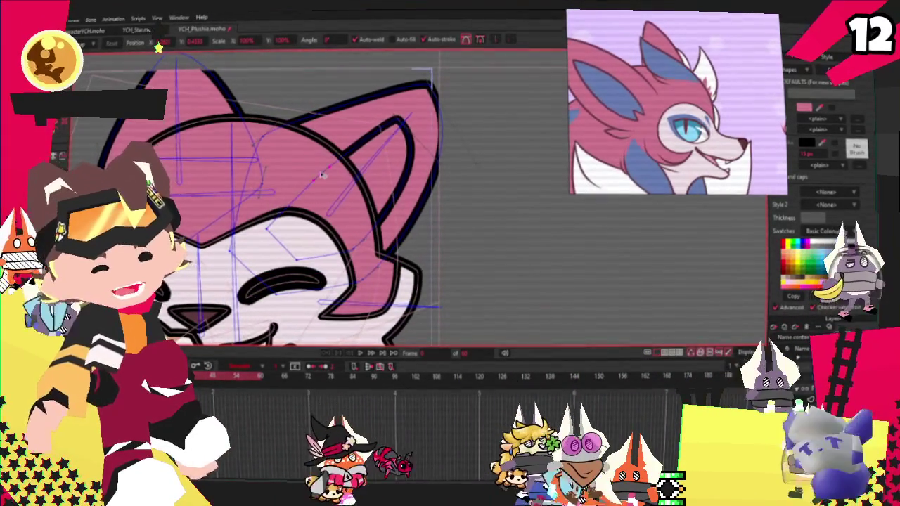
{"action": "scroll", "coordinate": [439, 165], "scroll_direction": "up", "scroll_amount": 1}
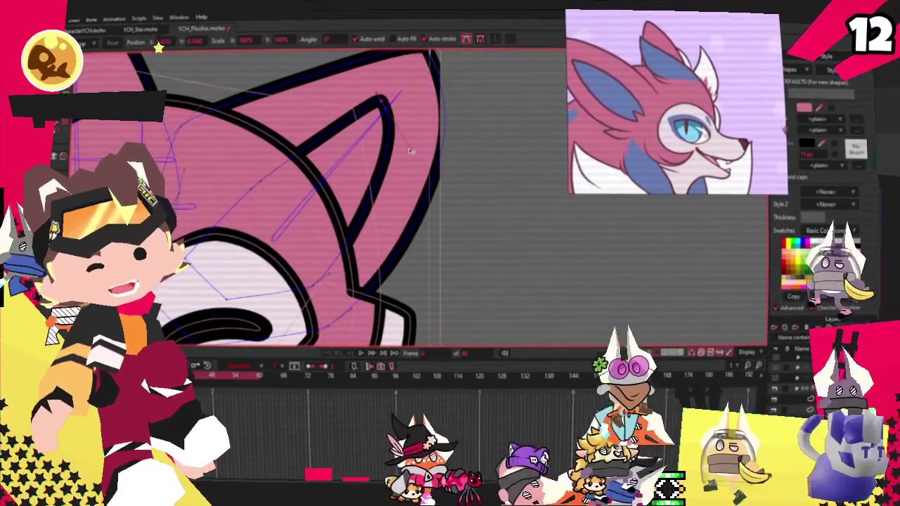
{"action": "mouse_move", "coordinate": [383, 99]}
{"action": "left_mouse_down"}
{"action": "mouse_move", "coordinate": [424, 95]}
{"action": "mouse_move", "coordinate": [406, 87]}
{"action": "left_mouse_up"}
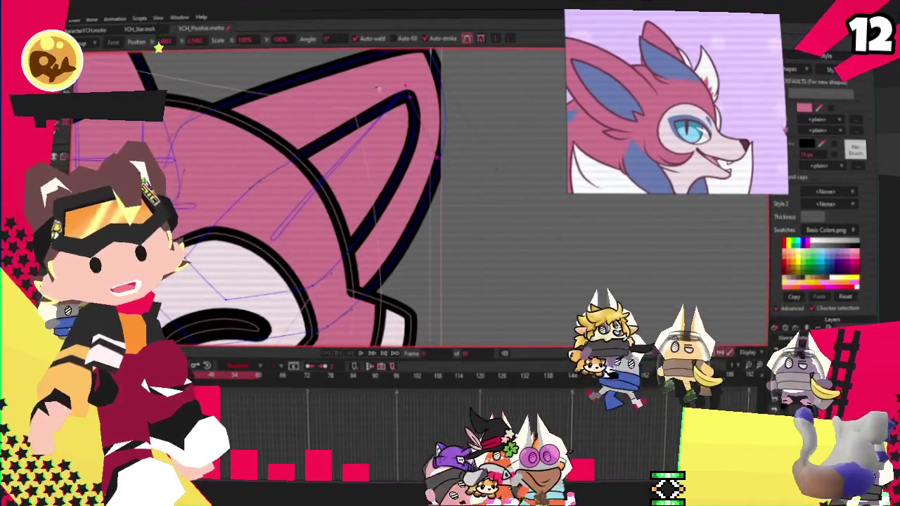
{"action": "key", "text": "q"}
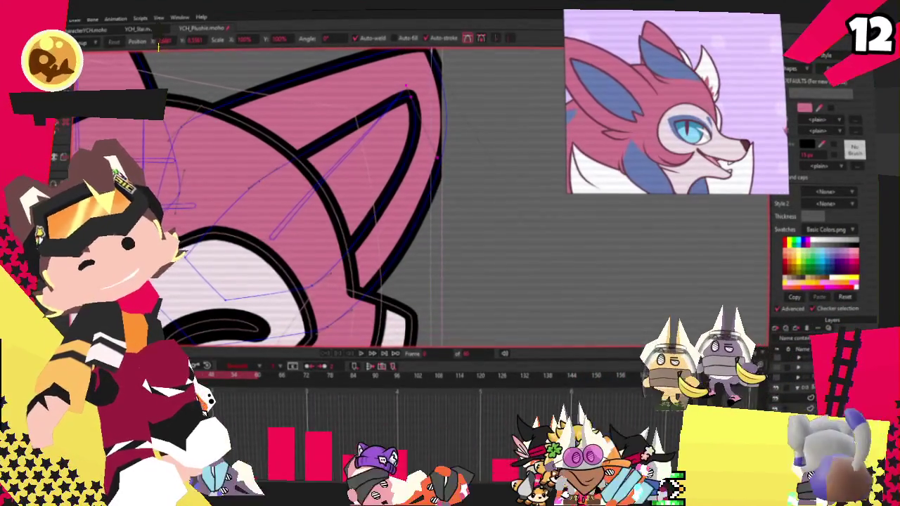
{"action": "left_click", "coordinate": [309, 160]}
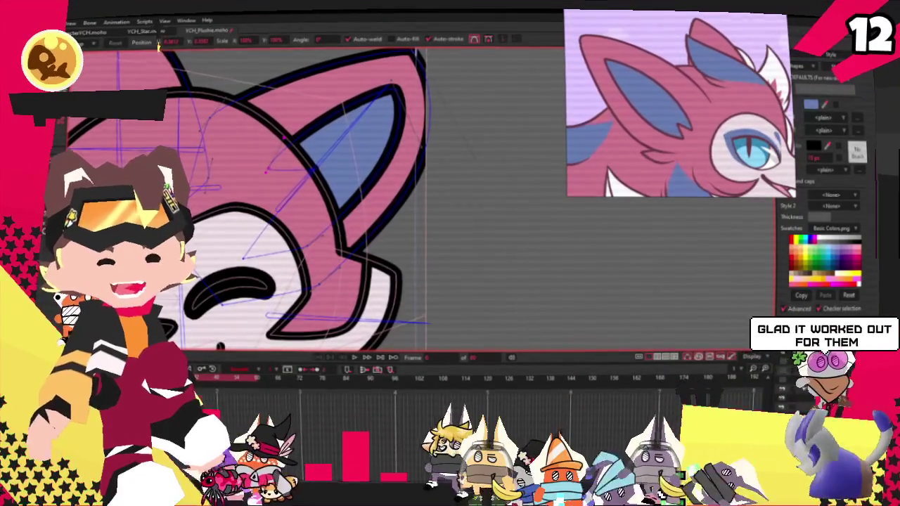
- Switch to the Curvature tool and zoom in on the blue inner ear
{"action": "key", "text": "c"}
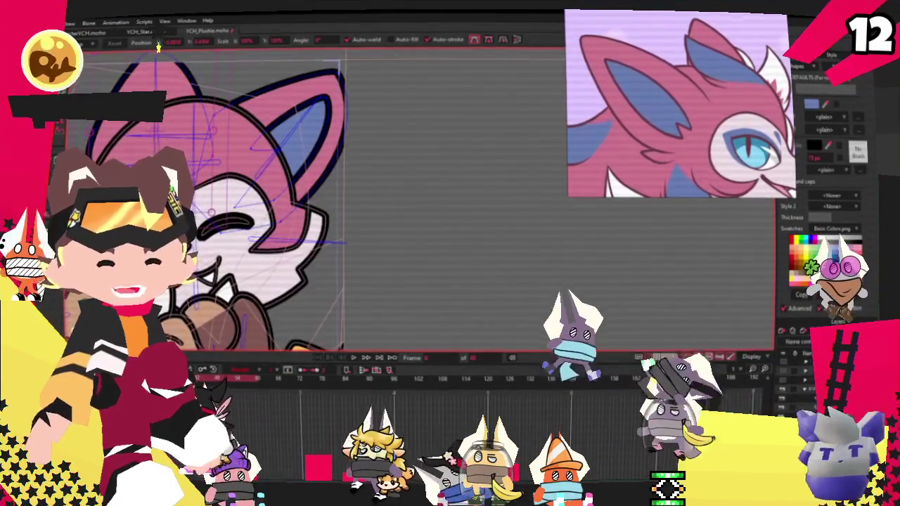
{"action": "scroll", "coordinate": [375, 177], "scroll_direction": "up", "scroll_amount": 3}
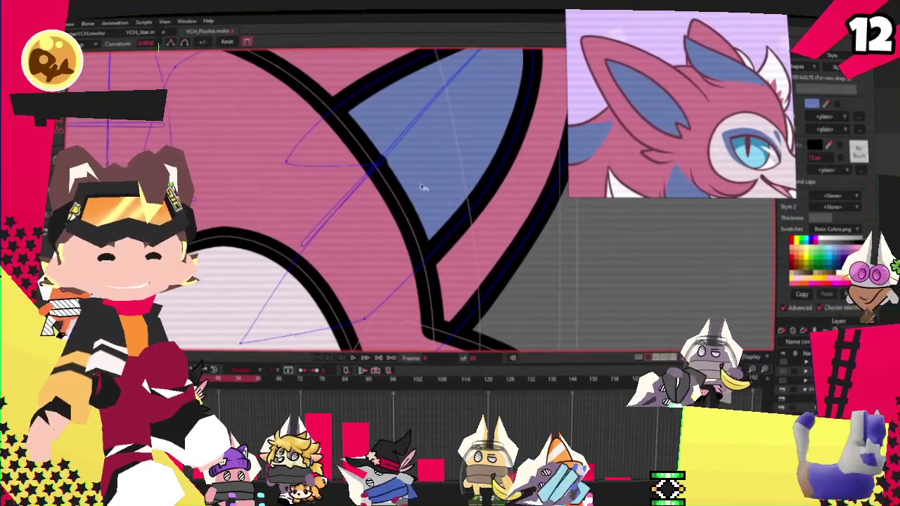
{"action": "scroll", "coordinate": [437, 208], "scroll_direction": "down", "scroll_amount": 3}
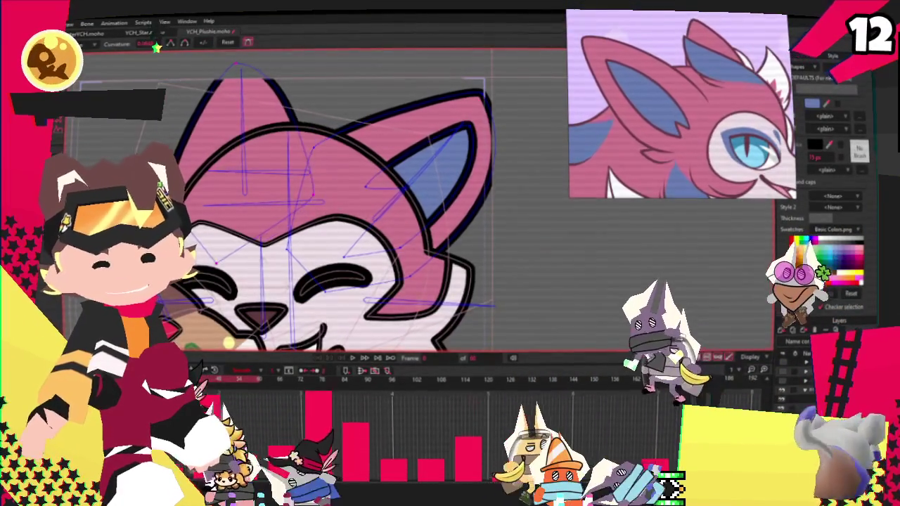
{"action": "scroll", "coordinate": [380, 197], "scroll_direction": "up", "scroll_amount": 3}
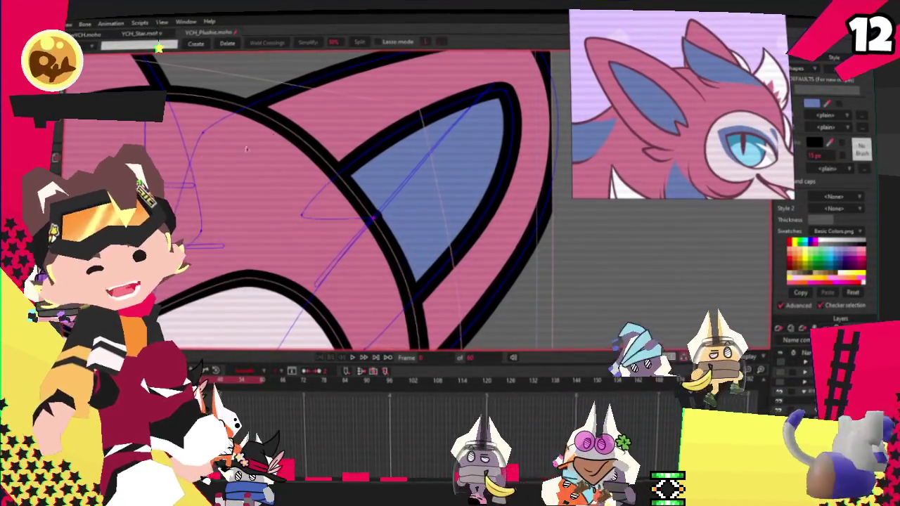
{"action": "key", "text": "c"}
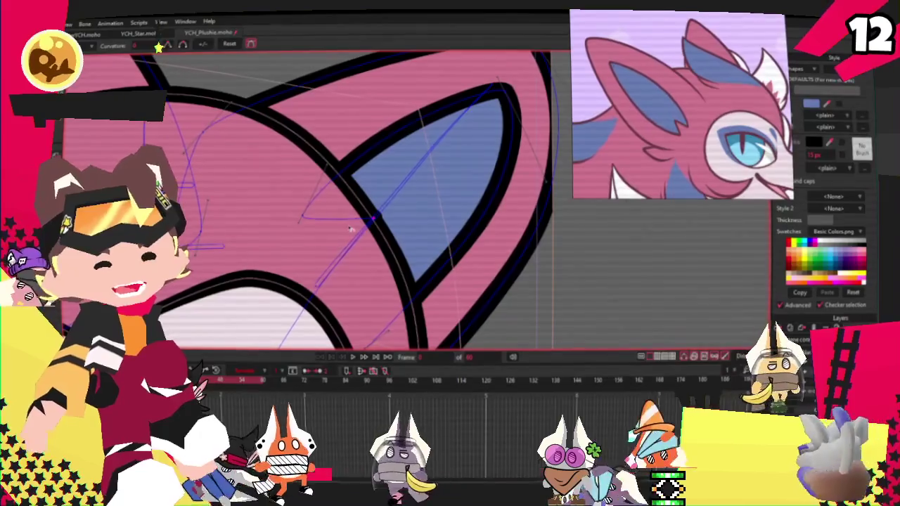
{"action": "scroll", "coordinate": [233, 172], "scroll_direction": "up", "scroll_amount": 2}
{"action": "scroll", "coordinate": [233, 171], "scroll_direction": "down", "scroll_amount": 2}
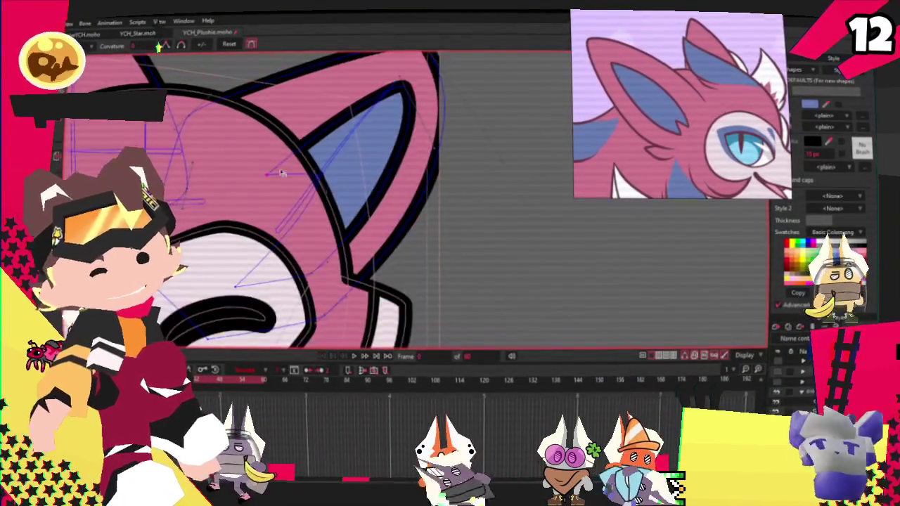
{"action": "scroll", "coordinate": [233, 171], "scroll_direction": "down", "scroll_amount": 1}
{"action": "key", "text": "t"}
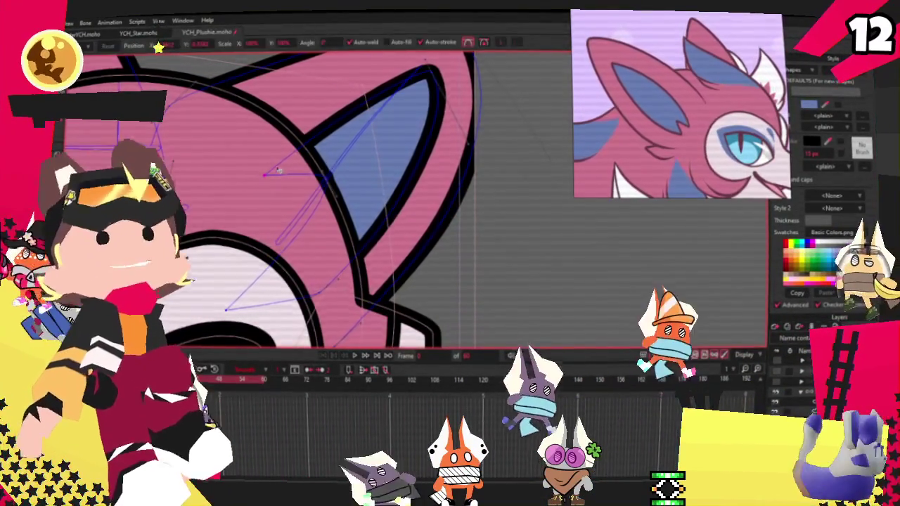
{"action": "scroll", "coordinate": [347, 188], "scroll_direction": "up", "scroll_amount": 1}
{"action": "left_click_drag", "start_coordinate": [214, 338], "coordinate": [225, 294]}
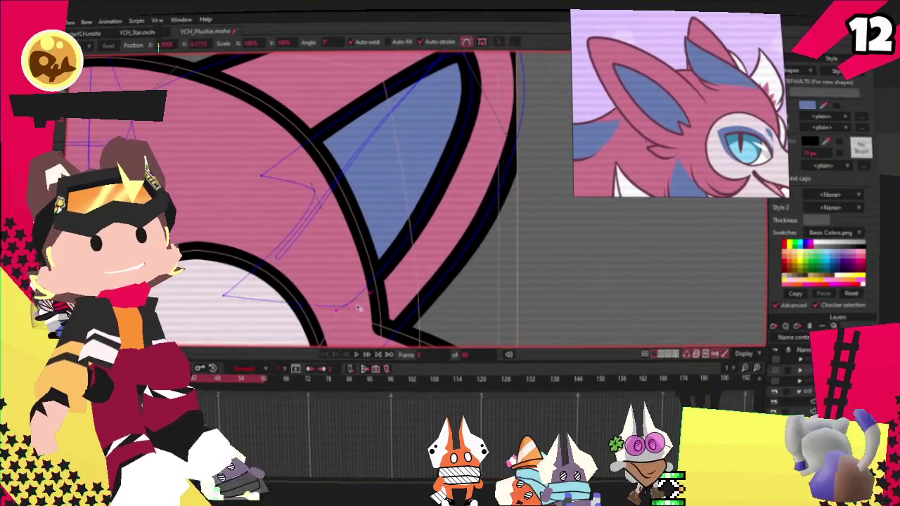
{"action": "scroll", "coordinate": [325, 312], "scroll_direction": "down", "scroll_amount": 3}
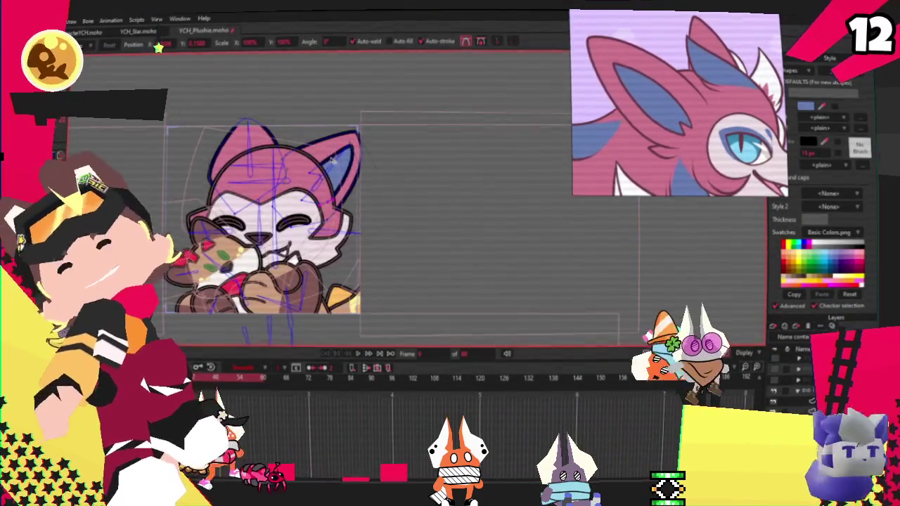
{"action": "scroll", "coordinate": [337, 164], "scroll_direction": "up", "scroll_amount": 3}
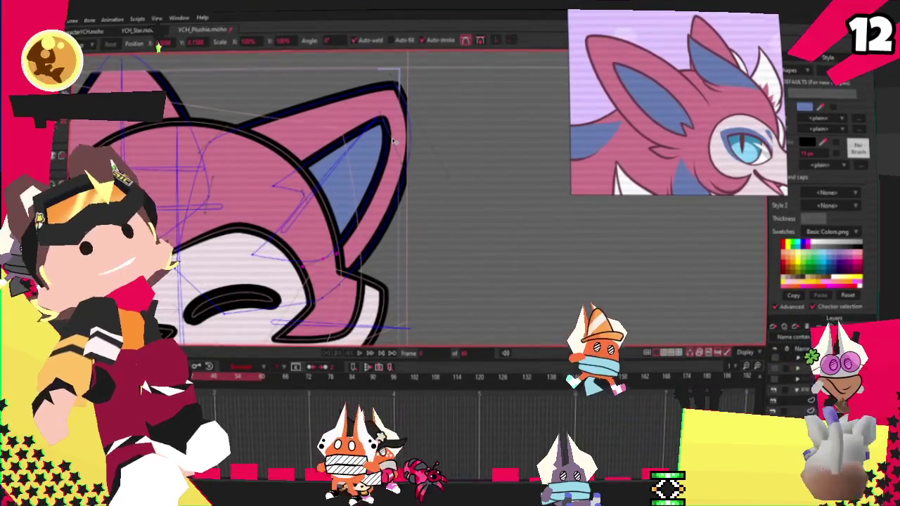
{"action": "scroll", "coordinate": [251, 149], "scroll_direction": "down", "scroll_amount": 3}
{"action": "scroll", "coordinate": [250, 149], "scroll_direction": "down", "scroll_amount": 2}
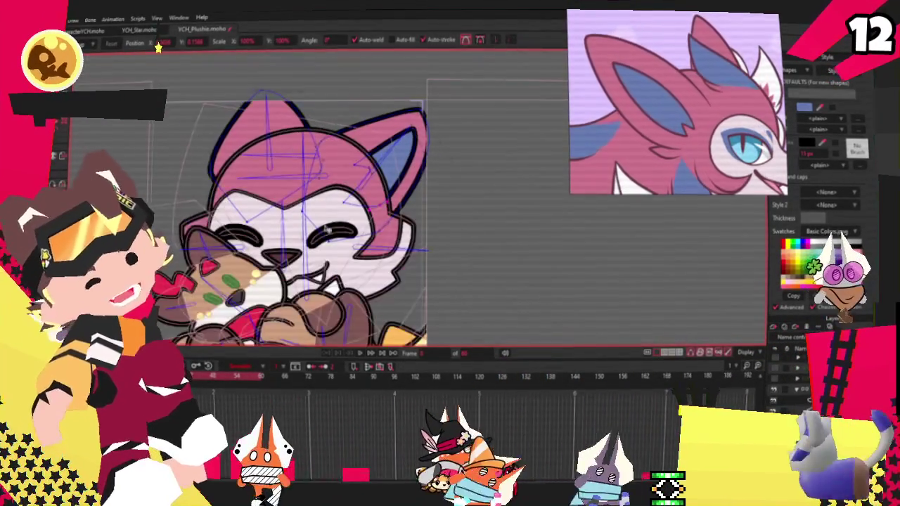
{"action": "scroll", "coordinate": [329, 198], "scroll_direction": "up", "scroll_amount": 3}
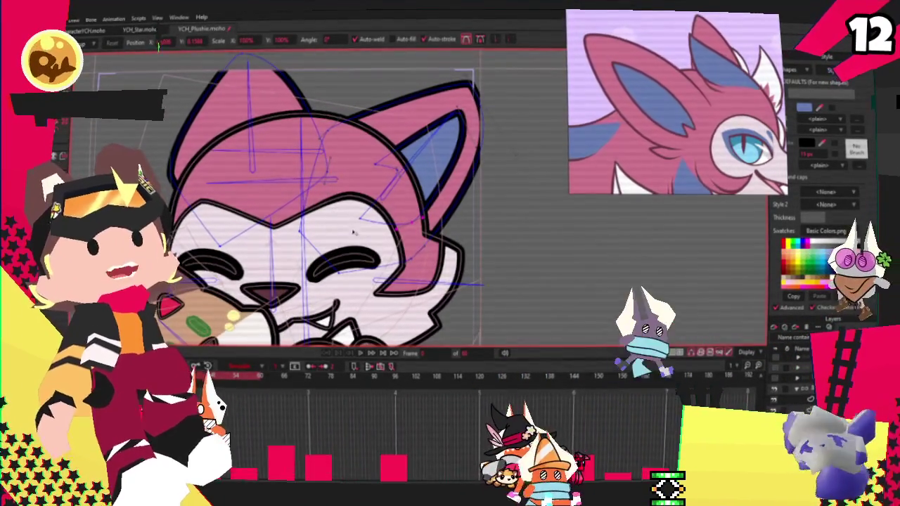
{"action": "scroll", "coordinate": [400, 205], "scroll_direction": "down", "scroll_amount": 2}
{"action": "scroll", "coordinate": [400, 205], "scroll_direction": "down", "scroll_amount": 3}
{"action": "scroll", "coordinate": [400, 205], "scroll_direction": "up", "scroll_amount": 1}
{"action": "scroll", "coordinate": [399, 205], "scroll_direction": "down", "scroll_amount": 1}
{"action": "scroll", "coordinate": [400, 229], "scroll_direction": "up", "scroll_amount": 2}
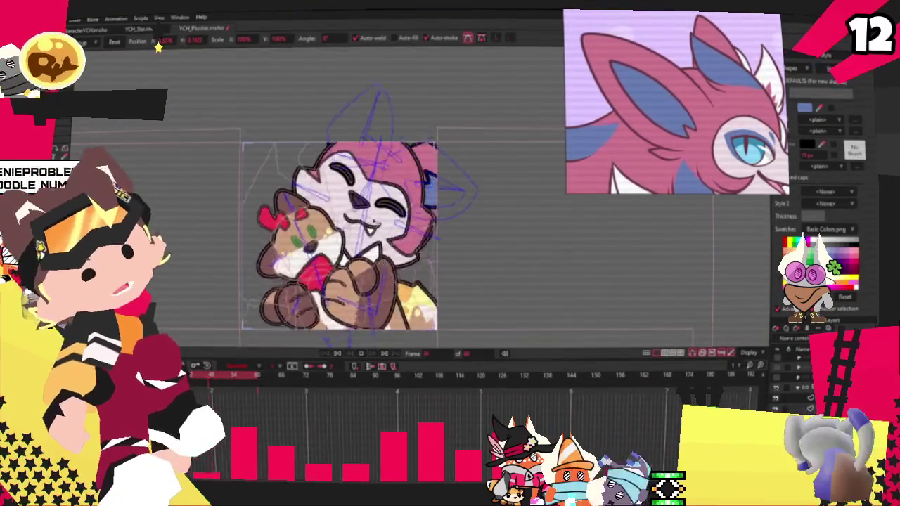
- Play the animation to preview the plush rig
{"action": "scroll", "coordinate": [392, 134], "scroll_direction": "up", "scroll_amount": 2}
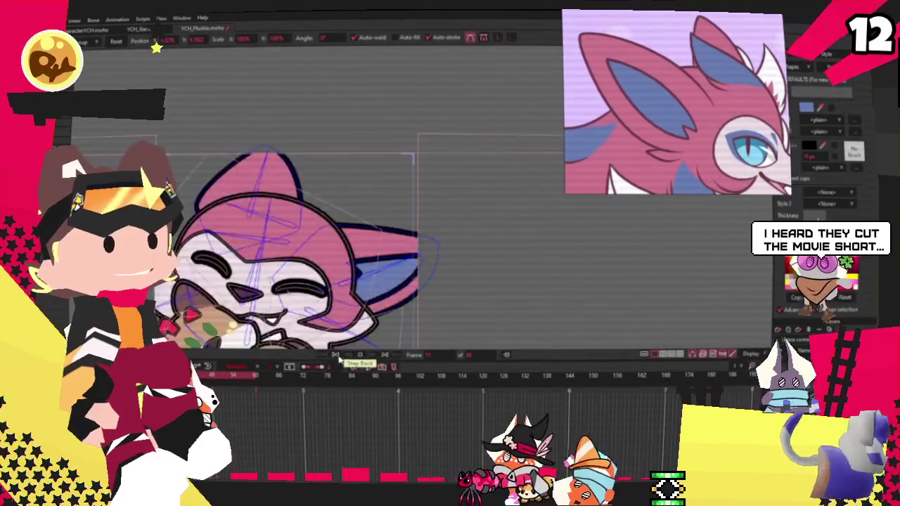
{"action": "scroll", "coordinate": [379, 287], "scroll_direction": "up", "scroll_amount": 2}
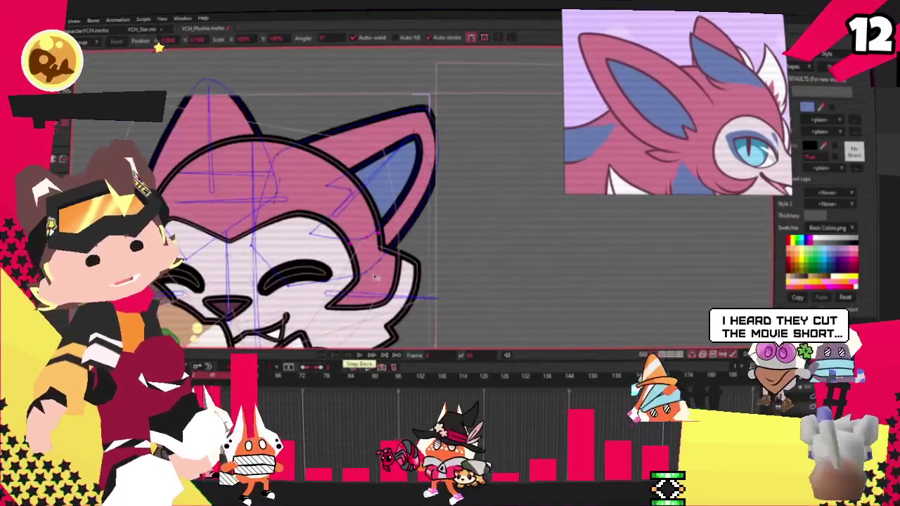
{"action": "key", "text": "g"}
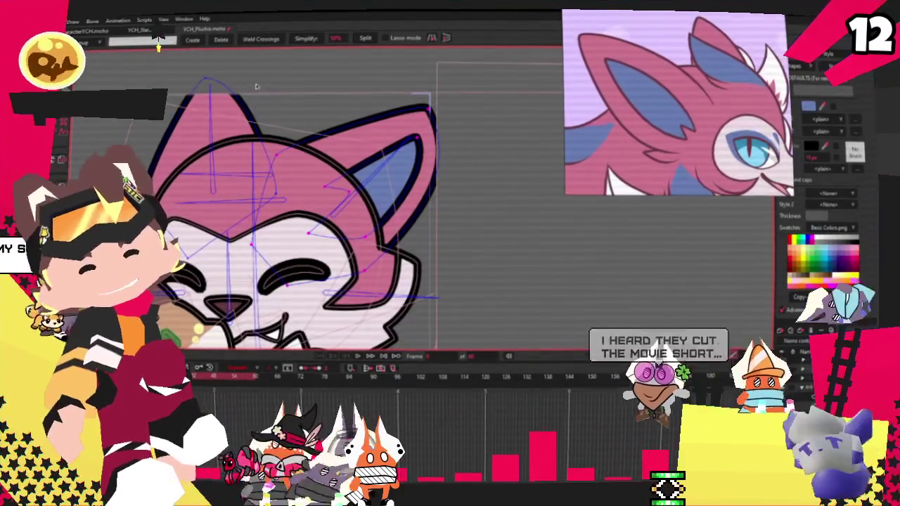
{"action": "key", "text": "t"}
{"action": "scroll", "coordinate": [314, 163], "scroll_direction": "up", "scroll_amount": 2}
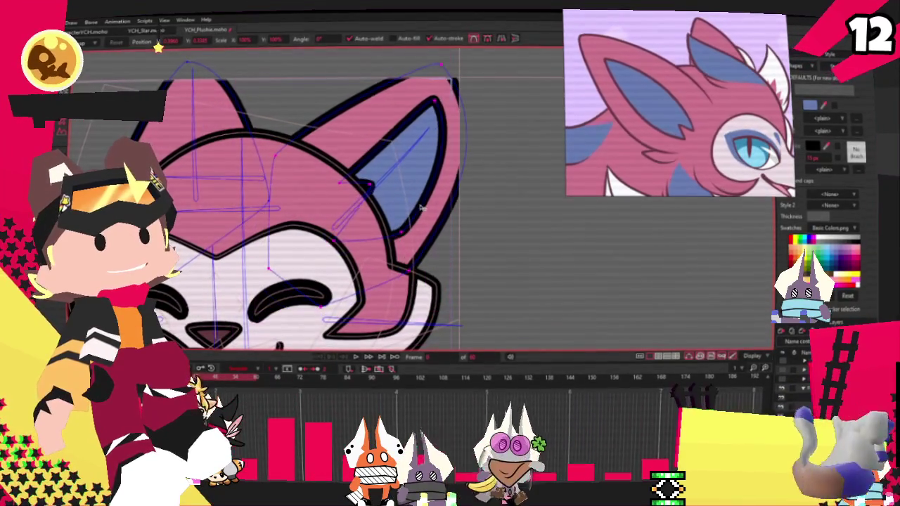
{"action": "left_click", "coordinate": [356, 357]}
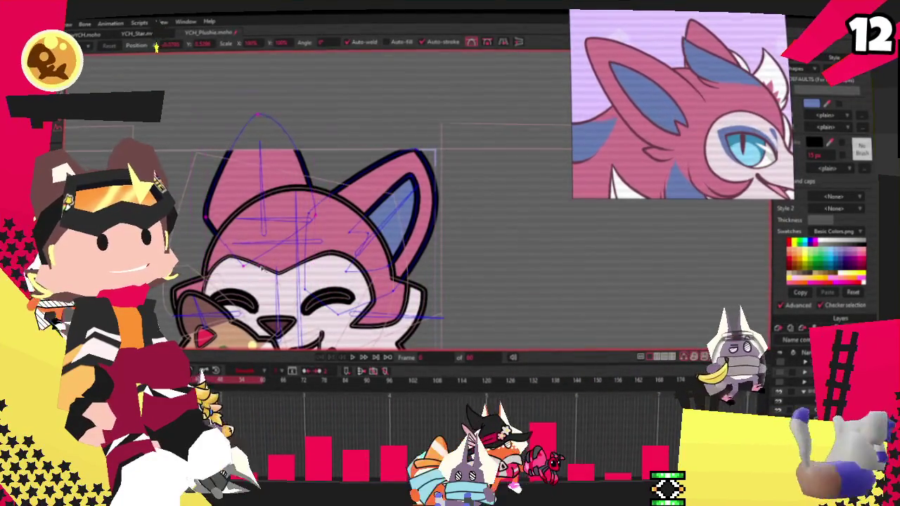
- Select the head strokes and draw a rectangle over the top of the fox's head
{"action": "left_click", "coordinate": [286, 288]}
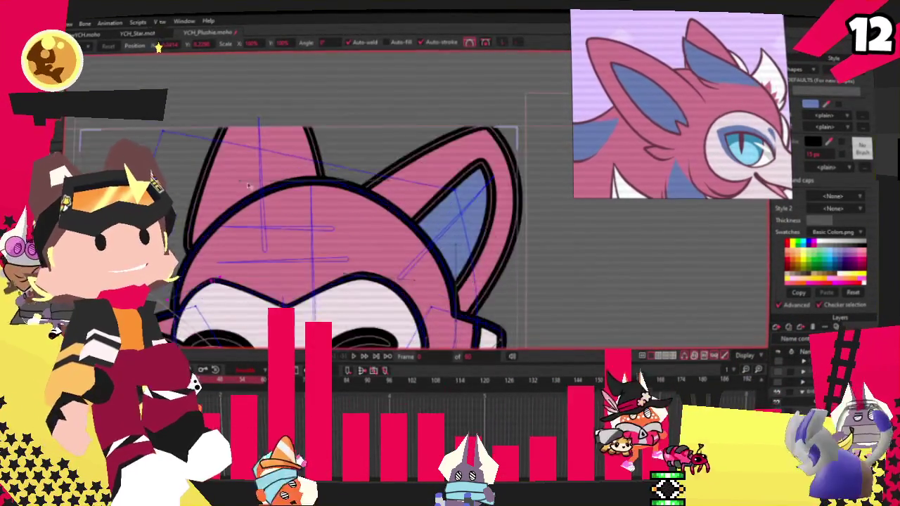
{"action": "scroll", "coordinate": [310, 232], "scroll_direction": "up", "scroll_amount": 3}
{"action": "key", "text": "r"}
{"action": "left_click_drag", "start_coordinate": [247, 140], "coordinate": [340, 233]}
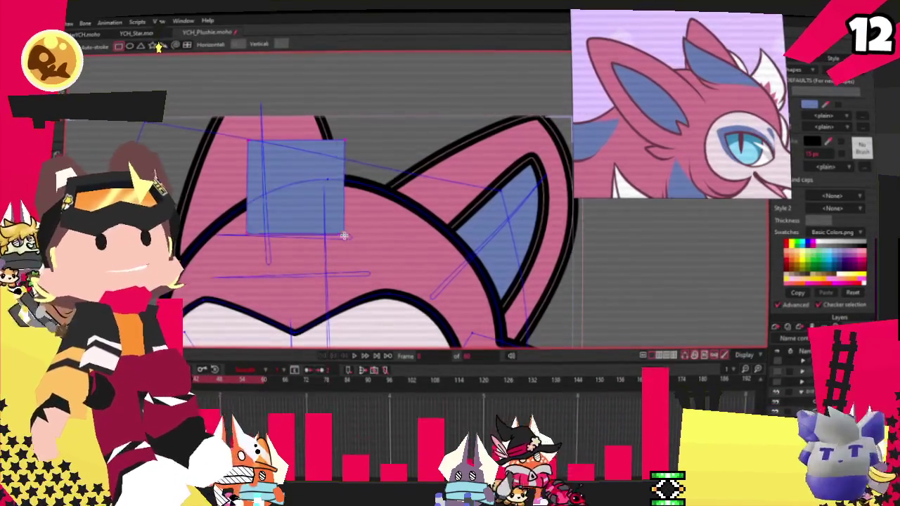
{"action": "key", "text": "q"}
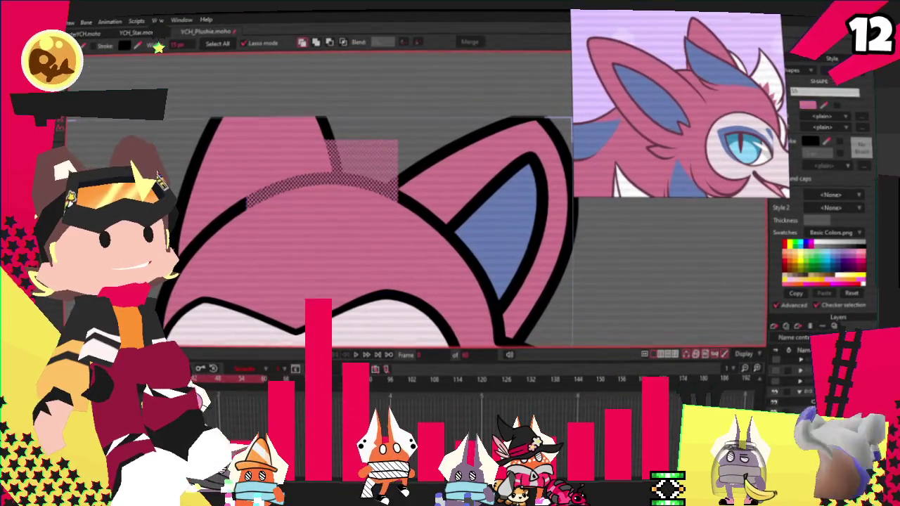
- Delete the rectangle's fill and add a rounded peak point to its top edge
{"action": "key", "text": "Delete"}
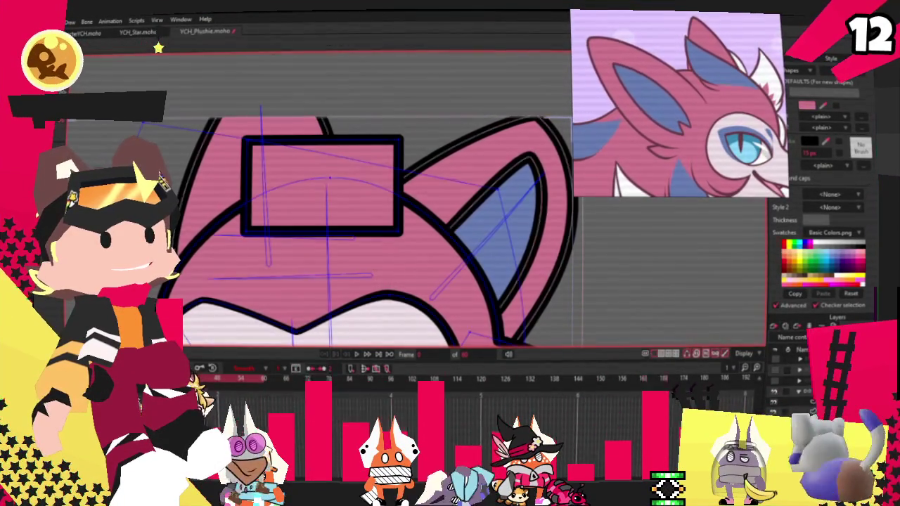
{"action": "key", "text": "a"}
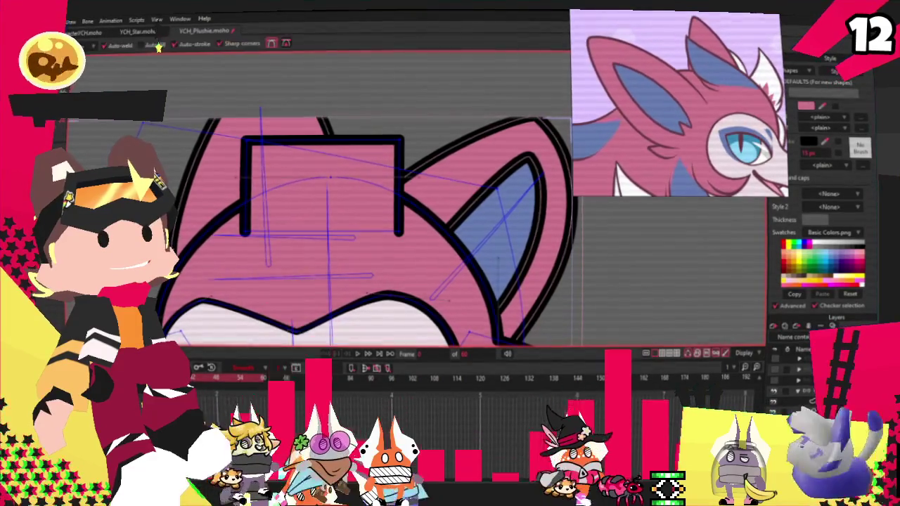
{"action": "left_click_drag", "start_coordinate": [371, 138], "coordinate": [368, 83]}
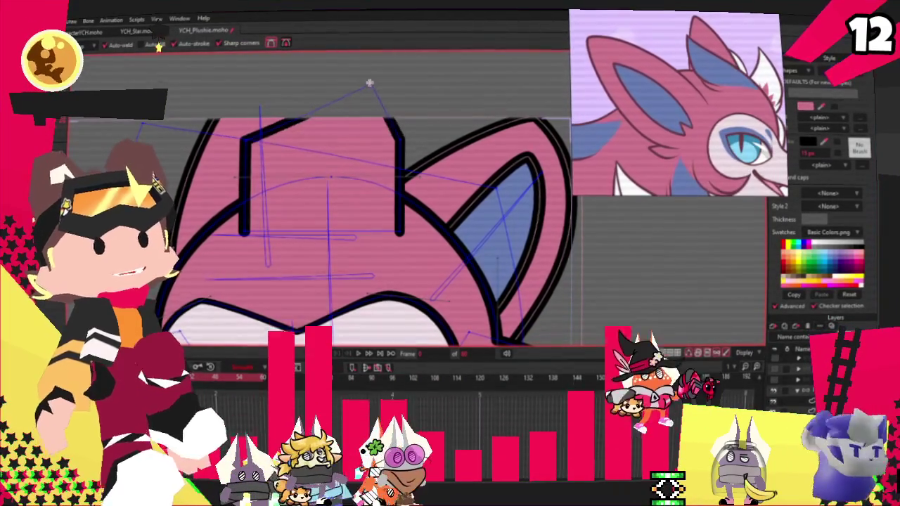
{"action": "key", "text": "c"}
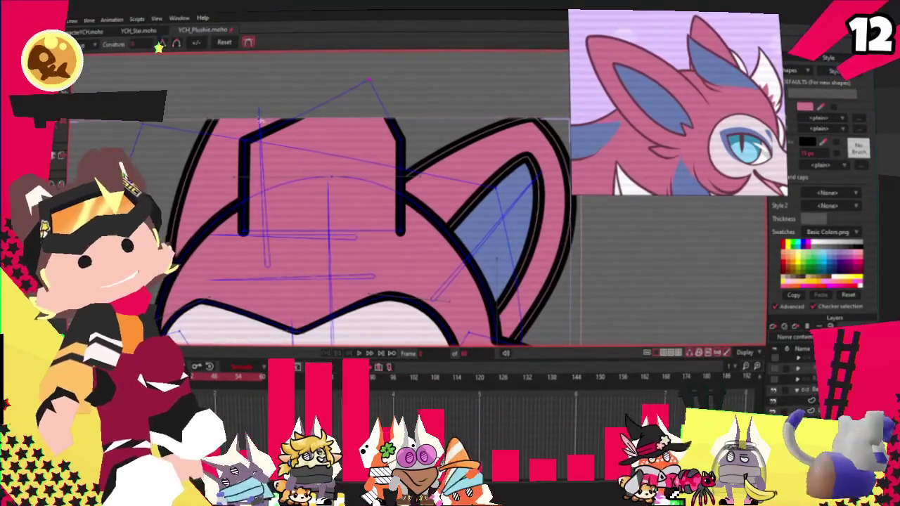
{"action": "left_click_drag", "start_coordinate": [368, 83], "coordinate": [402, 88]}
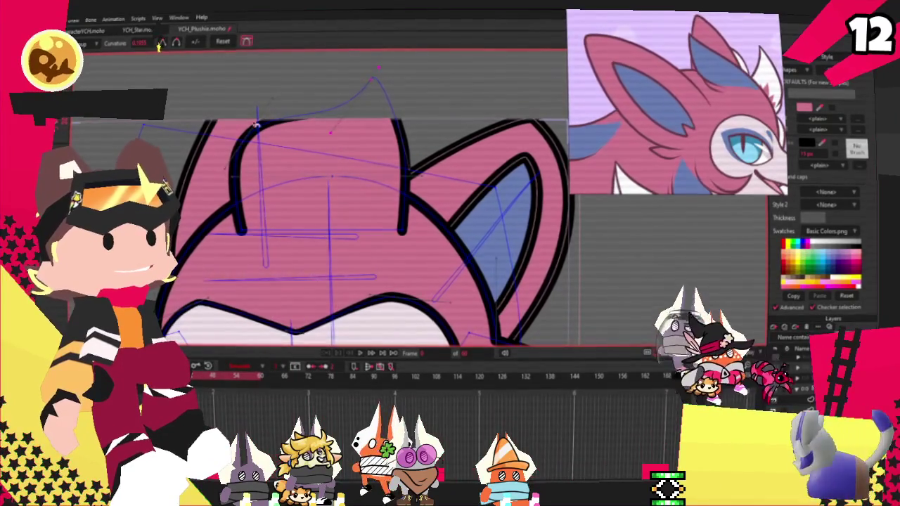
- Curl the outline's left and right ends and raise the tuft's top point
{"action": "key", "text": "t"}
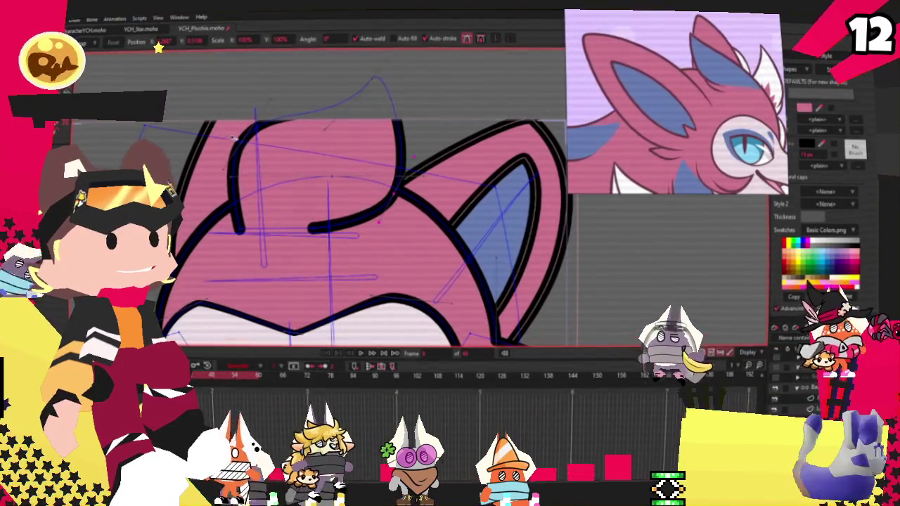
{"action": "mouse_move", "coordinate": [374, 75]}
{"action": "left_mouse_down"}
{"action": "mouse_move", "coordinate": [360, 230]}
{"action": "mouse_move", "coordinate": [391, 222]}
{"action": "left_mouse_up"}
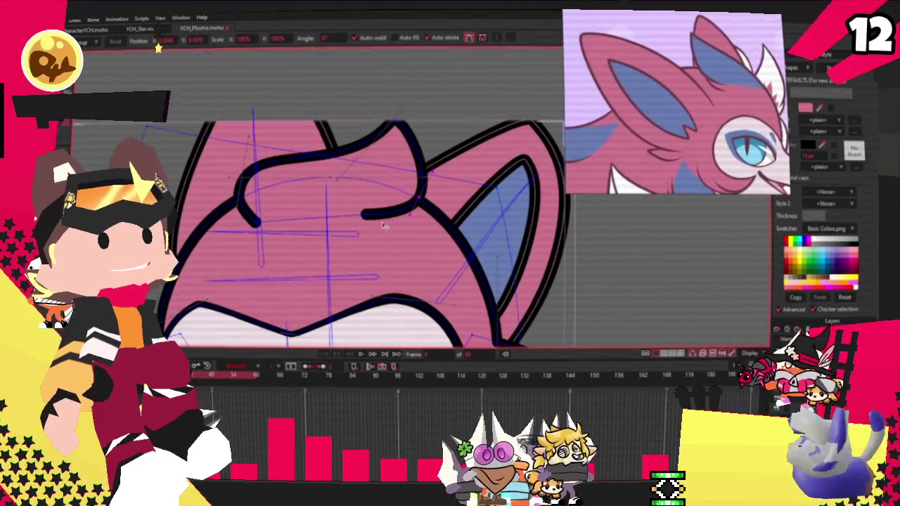
{"action": "left_click_drag", "start_coordinate": [256, 224], "coordinate": [241, 219]}
{"action": "left_click_drag", "start_coordinate": [234, 189], "coordinate": [228, 186]}
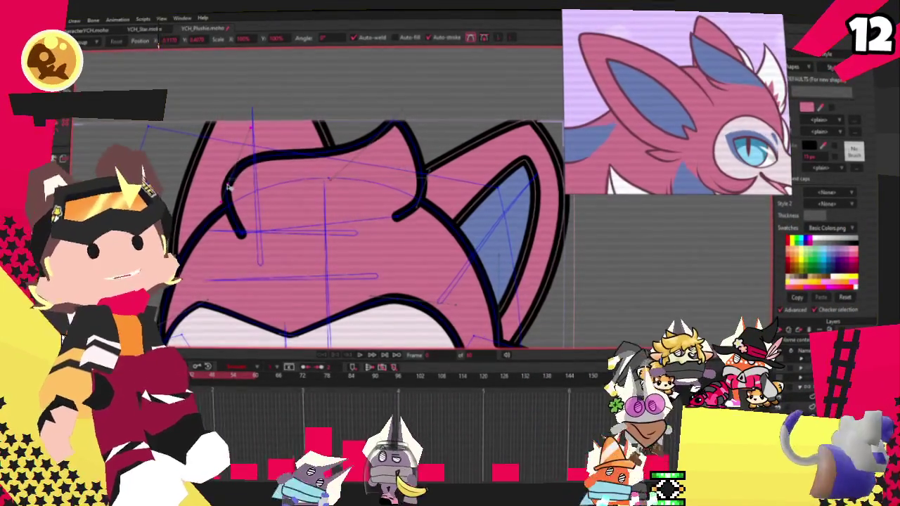
{"action": "scroll", "coordinate": [335, 68], "scroll_direction": "down", "scroll_amount": 1}
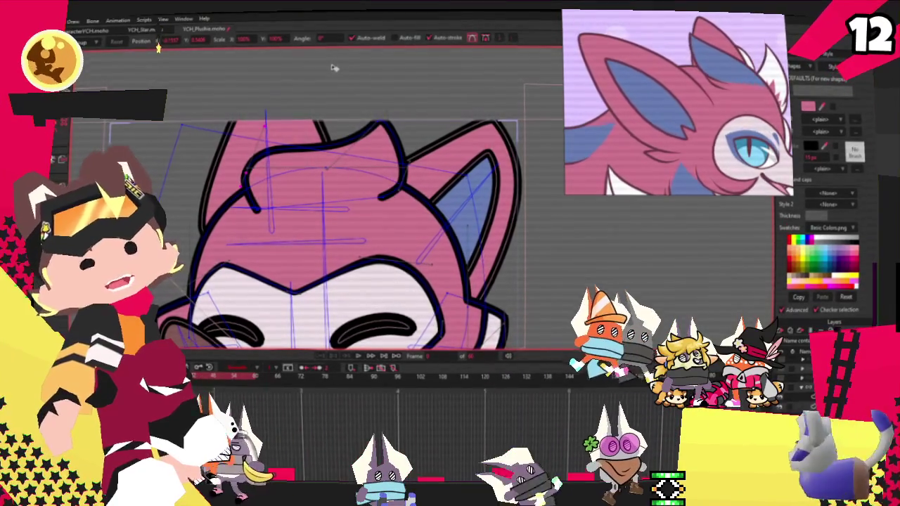
{"action": "scroll", "coordinate": [333, 67], "scroll_direction": "up", "scroll_amount": 2}
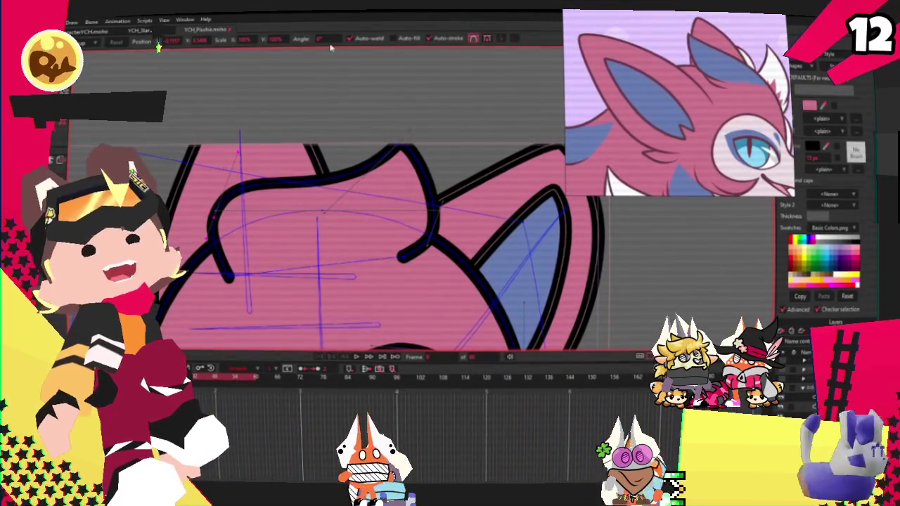
{"action": "scroll", "coordinate": [324, 47], "scroll_direction": "up", "scroll_amount": 1}
{"action": "scroll", "coordinate": [324, 42], "scroll_direction": "down", "scroll_amount": 1}
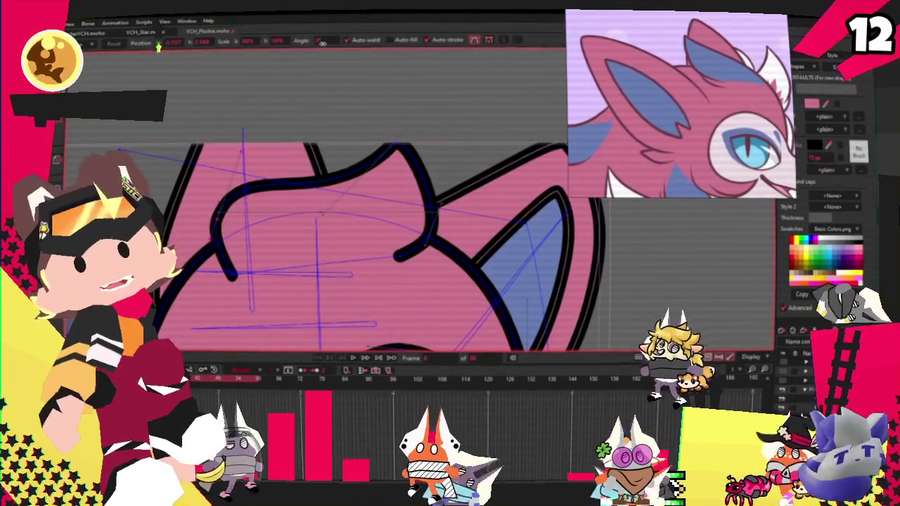
{"action": "scroll", "coordinate": [407, 151], "scroll_direction": "up", "scroll_amount": 1}
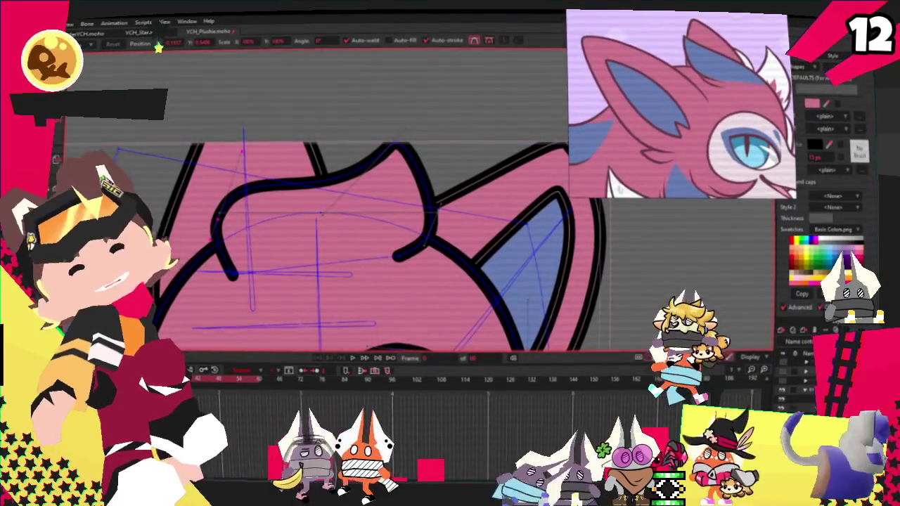
{"action": "scroll", "coordinate": [414, 152], "scroll_direction": "down", "scroll_amount": 1}
{"action": "left_click_drag", "start_coordinate": [393, 150], "coordinate": [402, 119]}
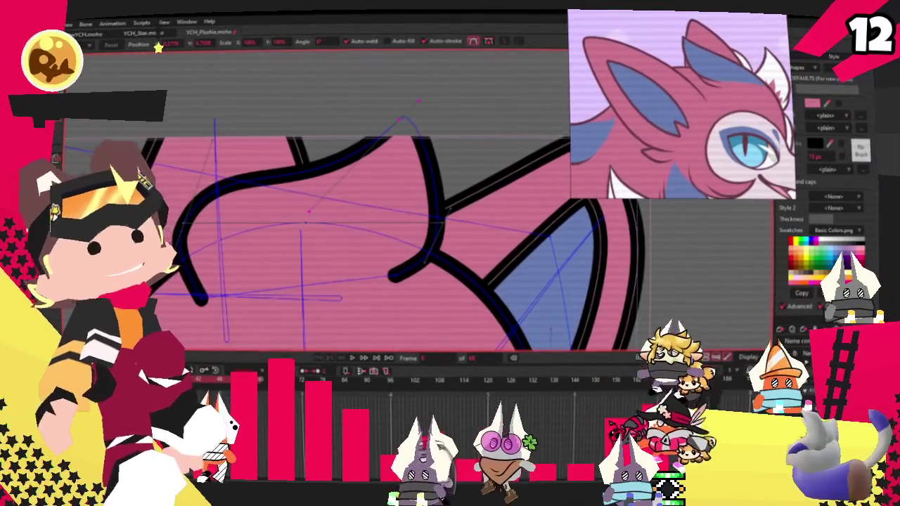
- Draw a second rectangle over the tuft area, then deselect it
{"action": "key", "text": "s"}
{"action": "left_click_drag", "start_coordinate": [256, 67], "coordinate": [497, 207]}
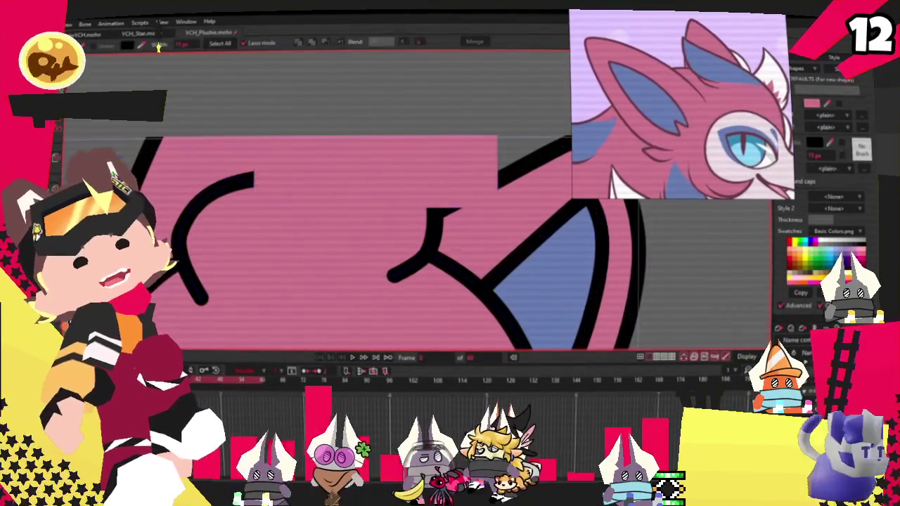
{"action": "key", "text": "q"}
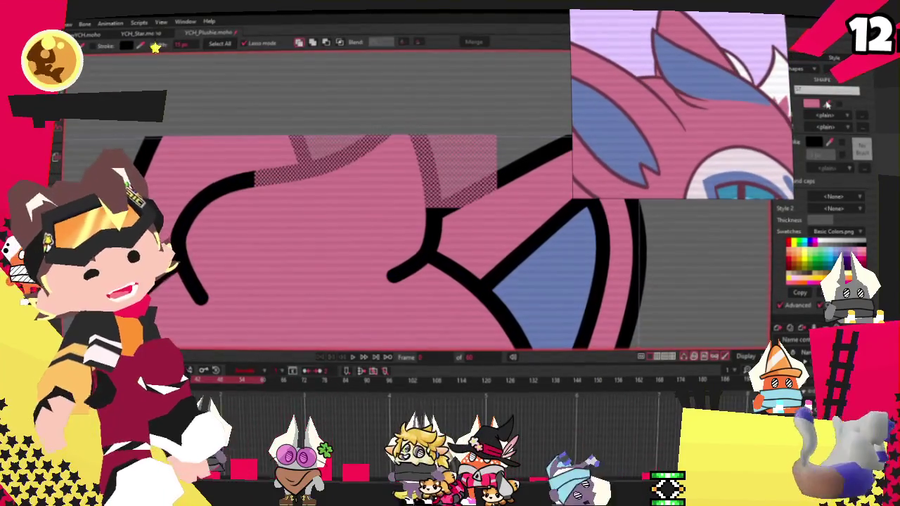
{"action": "left_click", "coordinate": [509, 126]}
- Drag the blue patch's corner points down-left and up-right so it sits lower and wider
{"action": "scroll", "coordinate": [508, 126], "scroll_direction": "down", "scroll_amount": 3}
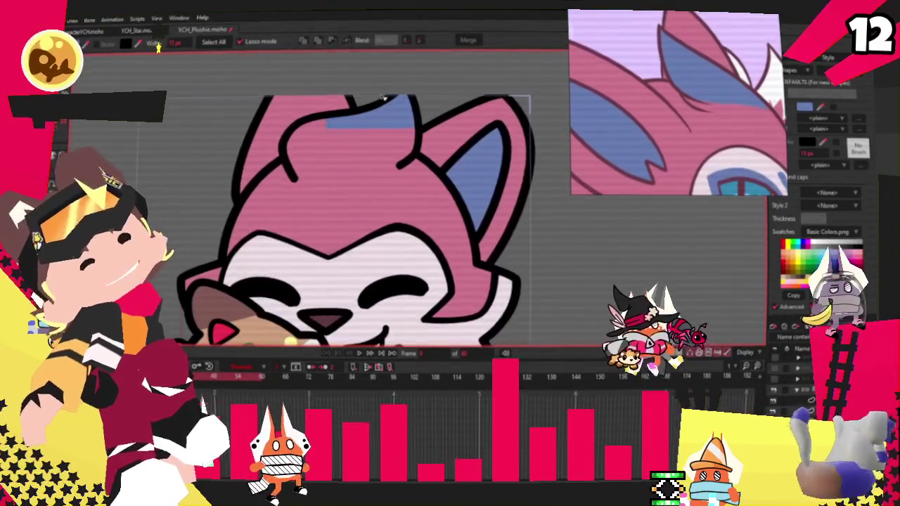
{"action": "key", "text": "t"}
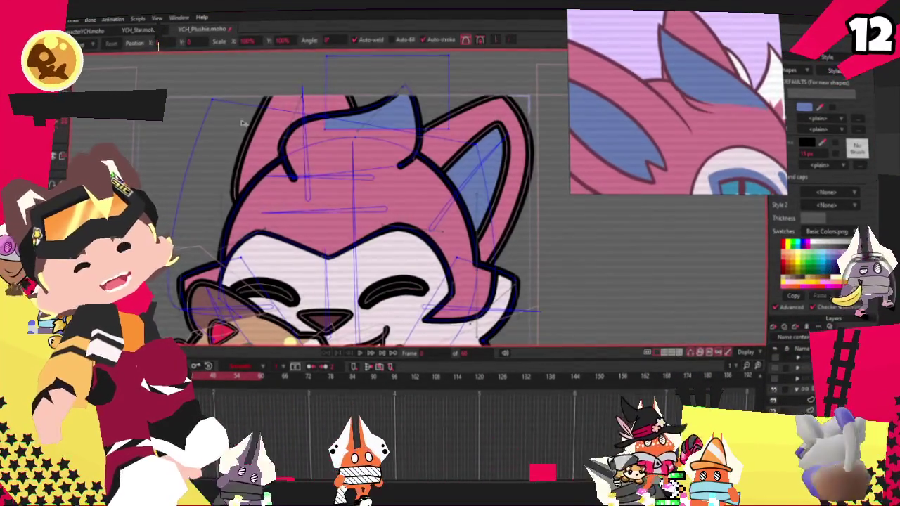
{"action": "scroll", "coordinate": [234, 121], "scroll_direction": "up", "scroll_amount": 3}
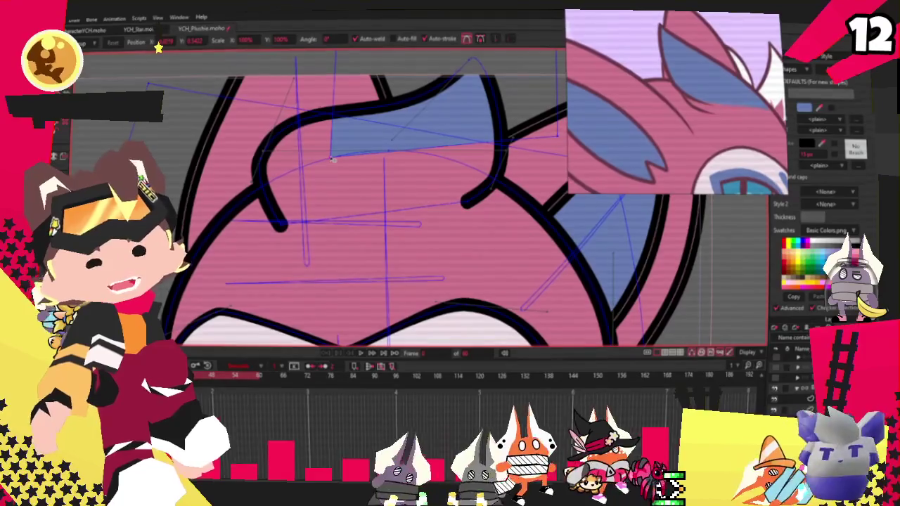
{"action": "left_click_drag", "start_coordinate": [333, 161], "coordinate": [314, 180]}
{"action": "scroll", "coordinate": [304, 160], "scroll_direction": "down", "scroll_amount": 4}
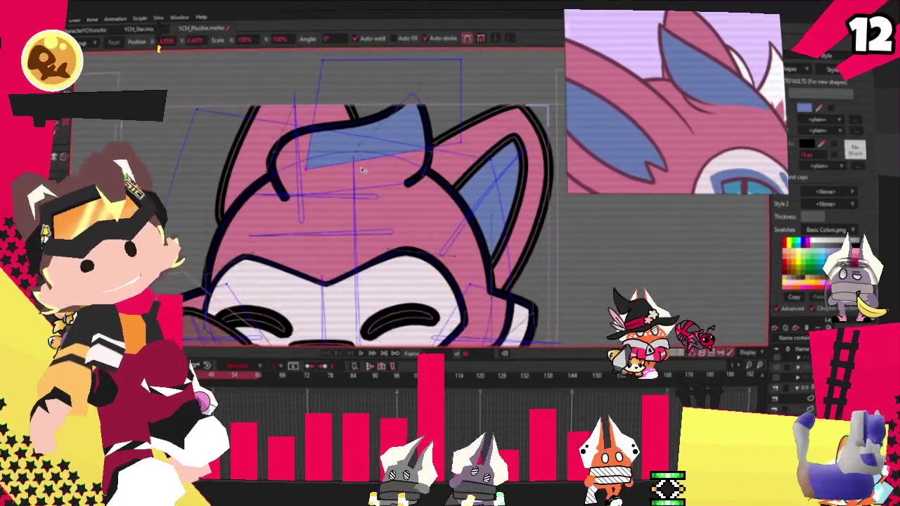
{"action": "scroll", "coordinate": [294, 168], "scroll_direction": "up", "scroll_amount": 3}
{"action": "scroll", "coordinate": [379, 138], "scroll_direction": "up", "scroll_amount": 2}
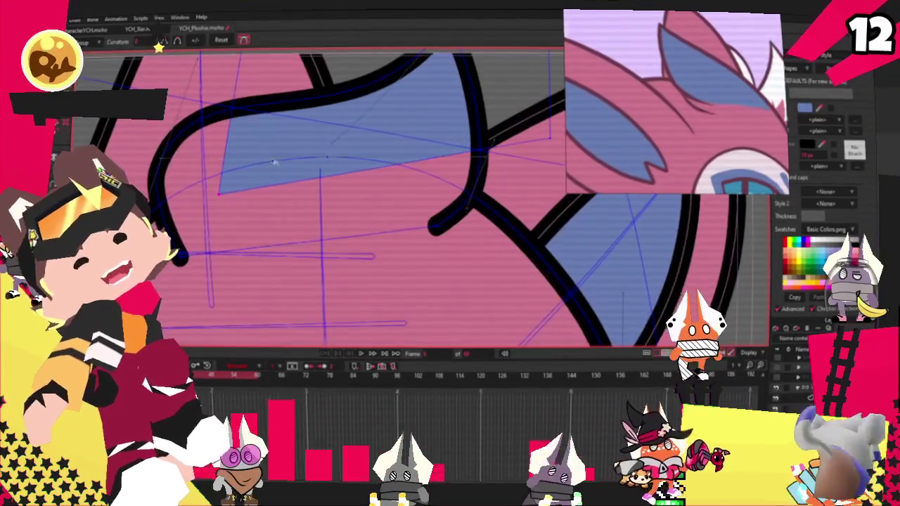
{"action": "left_click_drag", "start_coordinate": [244, 199], "coordinate": [365, 115]}
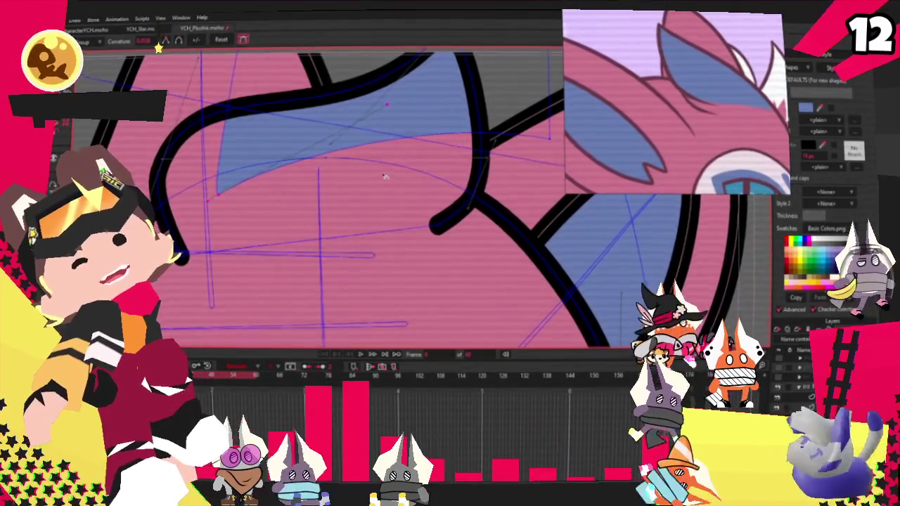
{"action": "scroll", "coordinate": [414, 100], "scroll_direction": "down", "scroll_amount": 2}
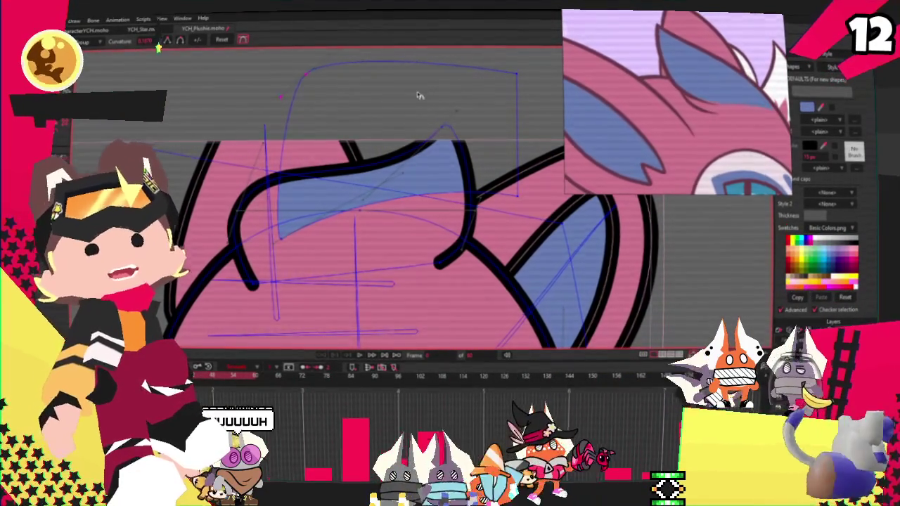
{"action": "key", "text": "t"}
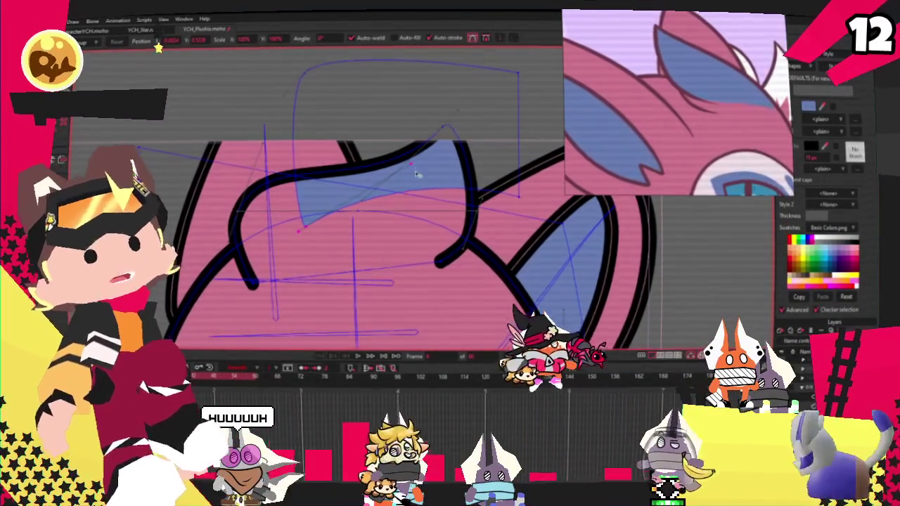
{"action": "scroll", "coordinate": [440, 182], "scroll_direction": "up", "scroll_amount": 3}
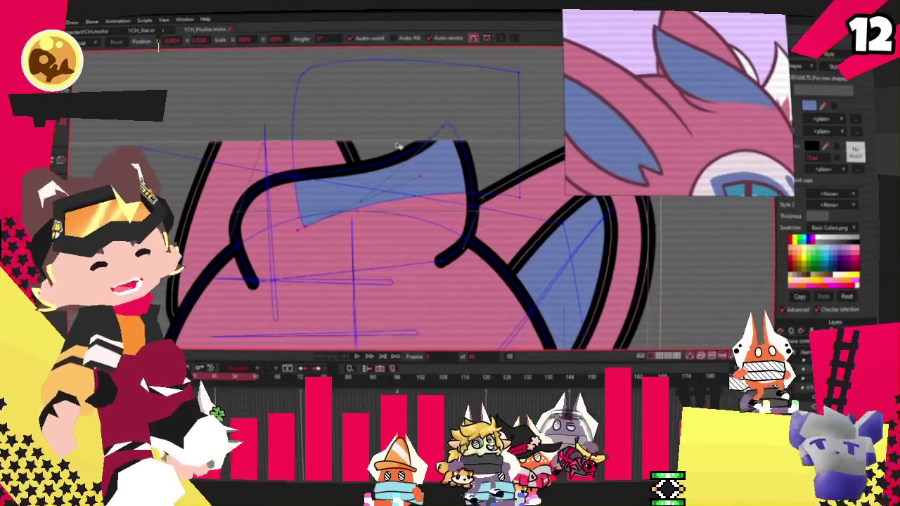
{"action": "scroll", "coordinate": [441, 154], "scroll_direction": "down", "scroll_amount": 4}
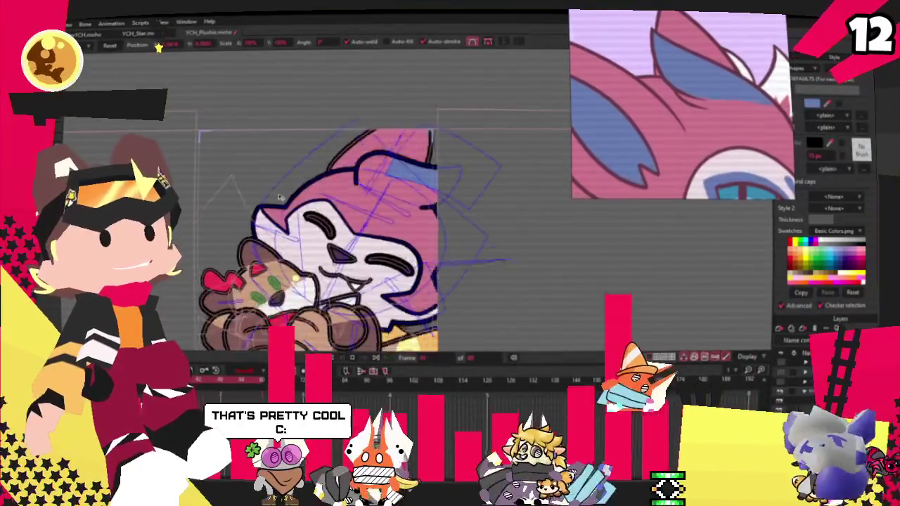
{"action": "scroll", "coordinate": [288, 103], "scroll_direction": "down", "scroll_amount": 3}
{"action": "scroll", "coordinate": [288, 103], "scroll_direction": "up", "scroll_amount": 1}
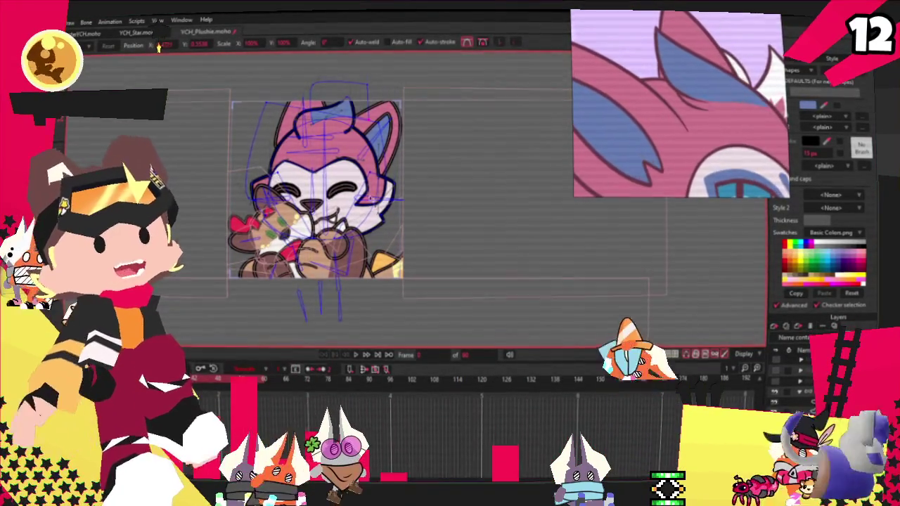
{"action": "scroll", "coordinate": [324, 182], "scroll_direction": "up", "scroll_amount": 2}
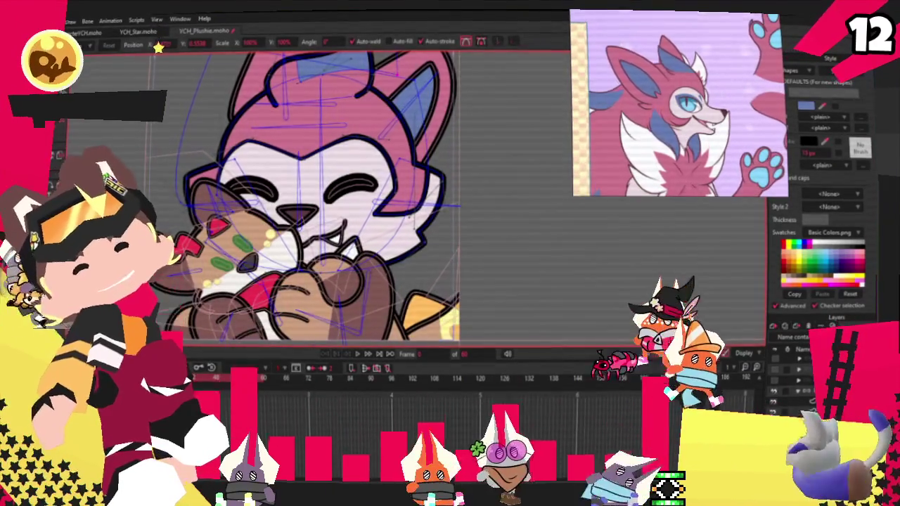
{"action": "scroll", "coordinate": [363, 125], "scroll_direction": "down", "scroll_amount": 1}
{"action": "scroll", "coordinate": [362, 125], "scroll_direction": "up", "scroll_amount": 3}
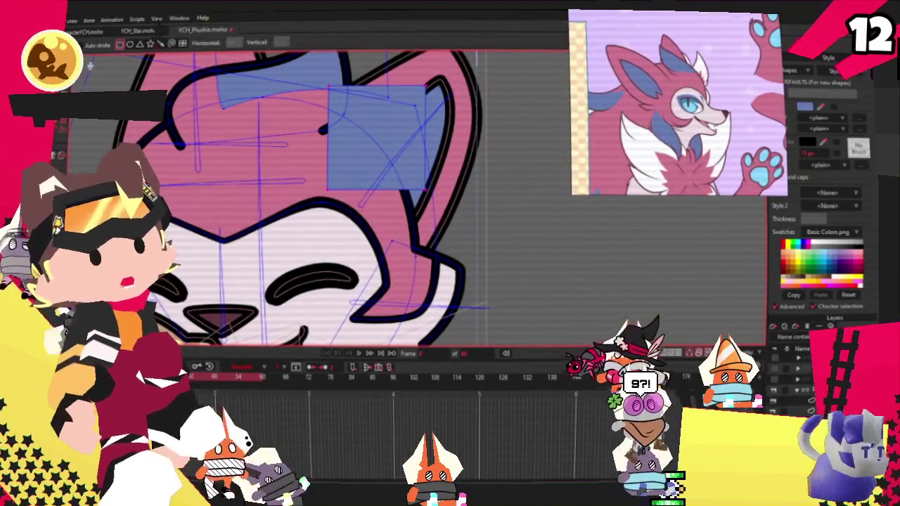
- Activate Select Shape to pick the square before giving it a white fill
{"action": "key", "text": "q"}
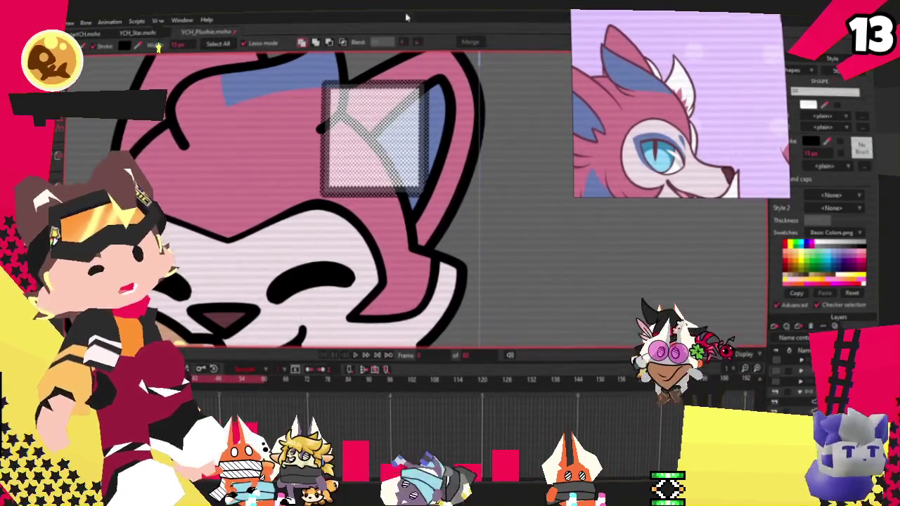
- Draw a white rectangle over the ear and round off its top corners
{"action": "key", "text": "g"}
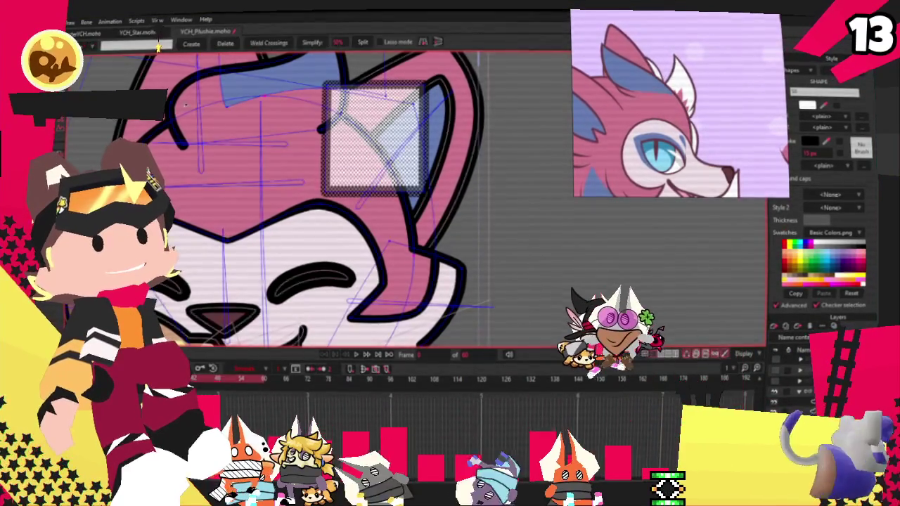
{"action": "left_click_drag", "start_coordinate": [338, 82], "coordinate": [325, 92]}
{"action": "scroll", "coordinate": [317, 119], "scroll_direction": "up", "scroll_amount": 1}
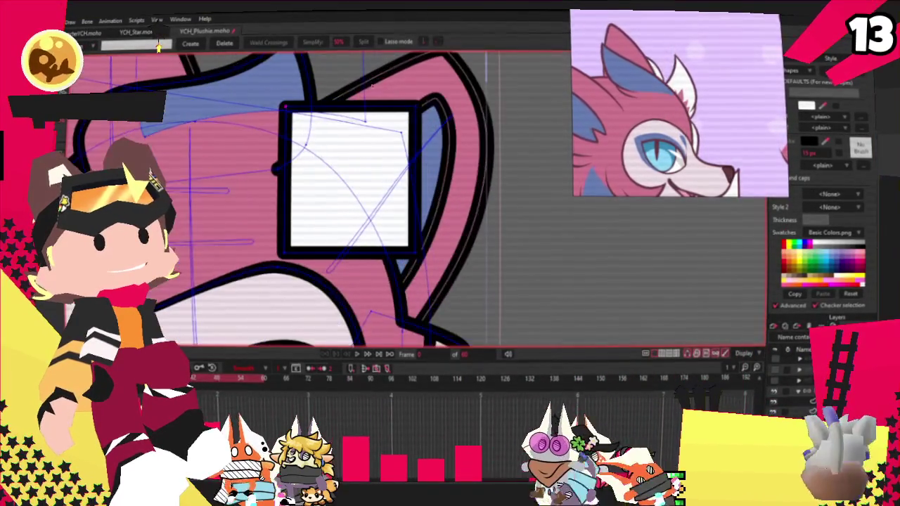
{"action": "key", "text": "t"}
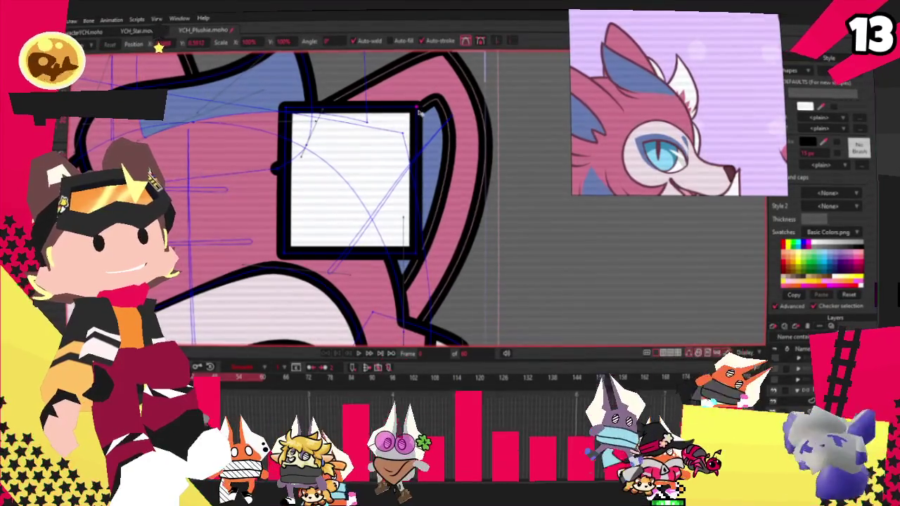
{"action": "left_click_drag", "start_coordinate": [413, 109], "coordinate": [383, 81]}
{"action": "scroll", "coordinate": [316, 197], "scroll_direction": "down", "scroll_amount": 1}
{"action": "scroll", "coordinate": [338, 107], "scroll_direction": "up", "scroll_amount": 1}
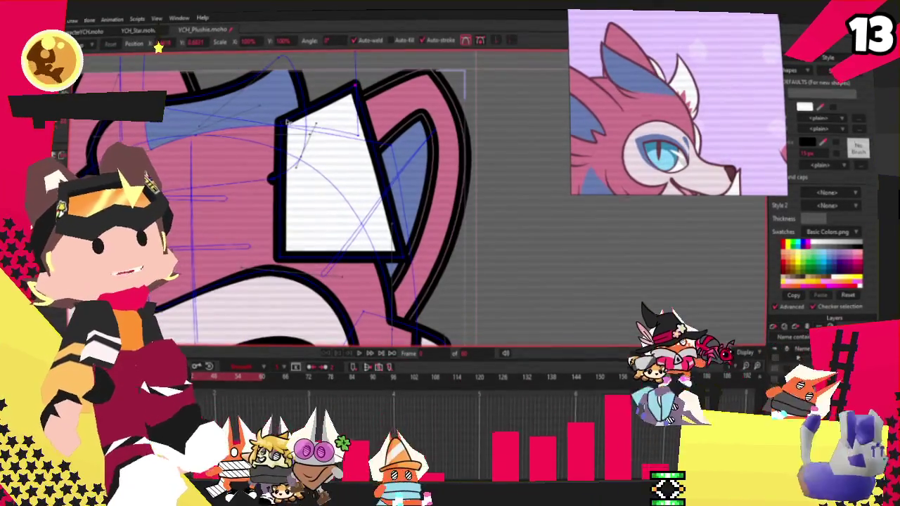
{"action": "key", "text": "c"}
{"action": "left_click_drag", "start_coordinate": [309, 123], "coordinate": [298, 127]}
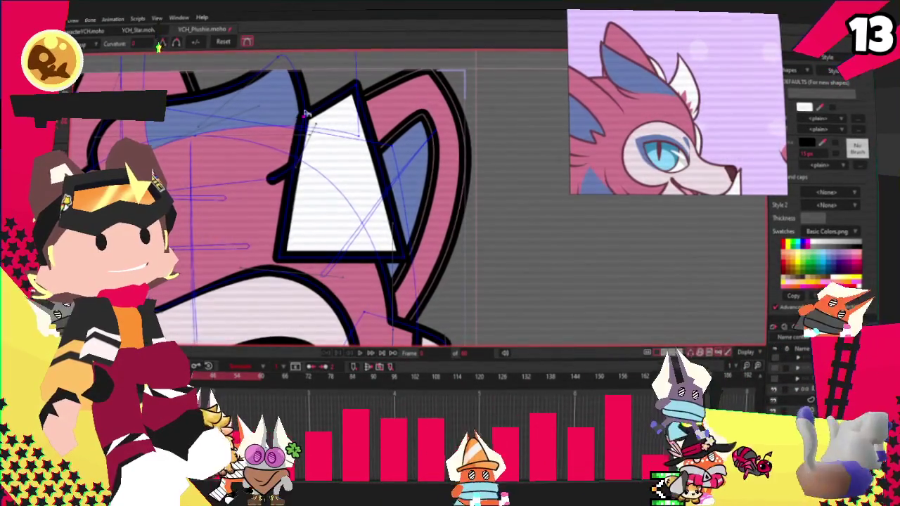
- Add a left-edge notch and a right spike, then shift the upper-left and top points left
{"action": "key", "text": "a"}
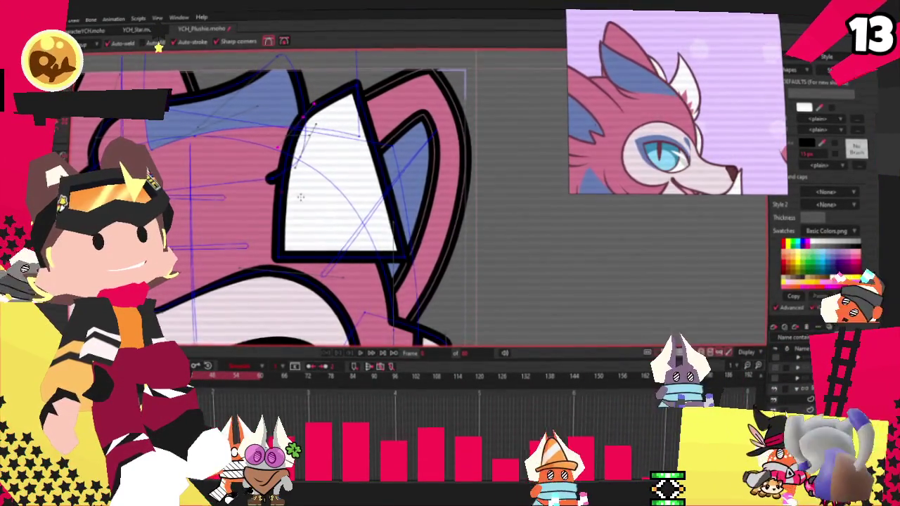
{"action": "scroll", "coordinate": [302, 186], "scroll_direction": "up", "scroll_amount": 1}
{"action": "left_click_drag", "start_coordinate": [295, 184], "coordinate": [331, 184]}
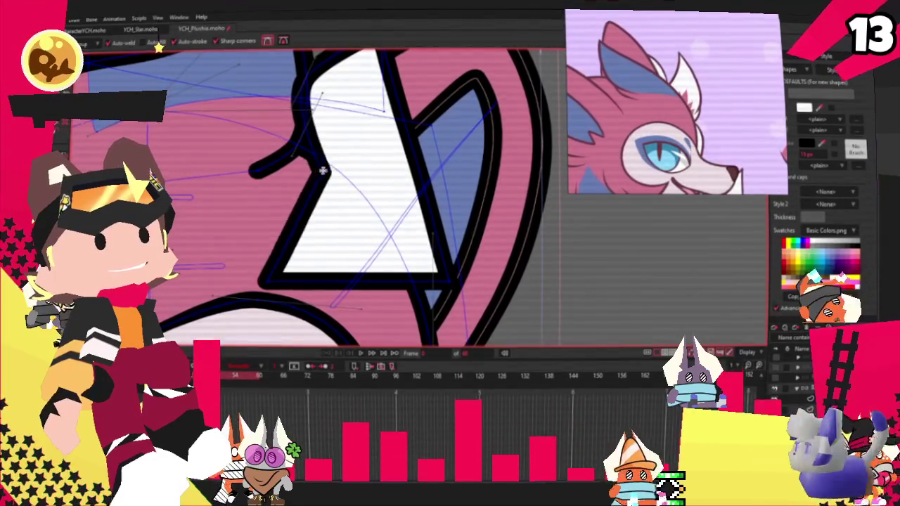
{"action": "scroll", "coordinate": [330, 173], "scroll_direction": "down", "scroll_amount": 2}
{"action": "scroll", "coordinate": [348, 175], "scroll_direction": "up", "scroll_amount": 2}
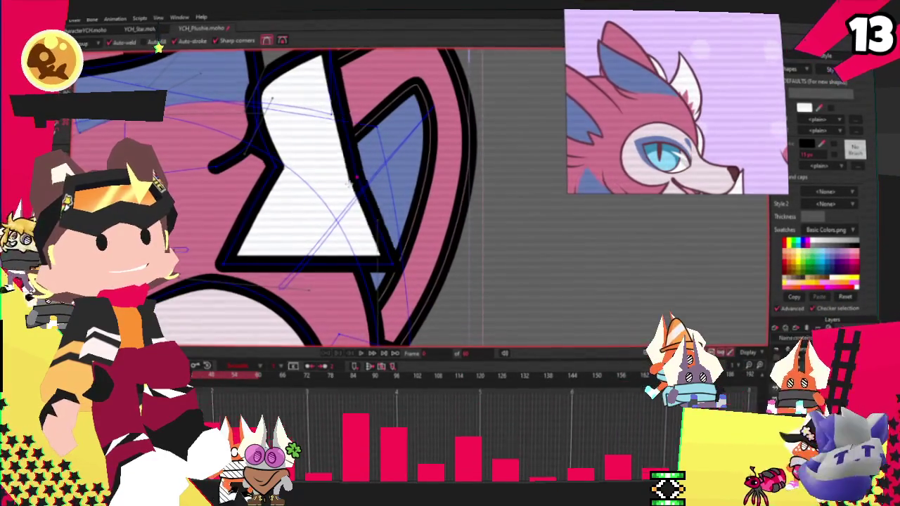
{"action": "left_click_drag", "start_coordinate": [357, 204], "coordinate": [500, 191]}
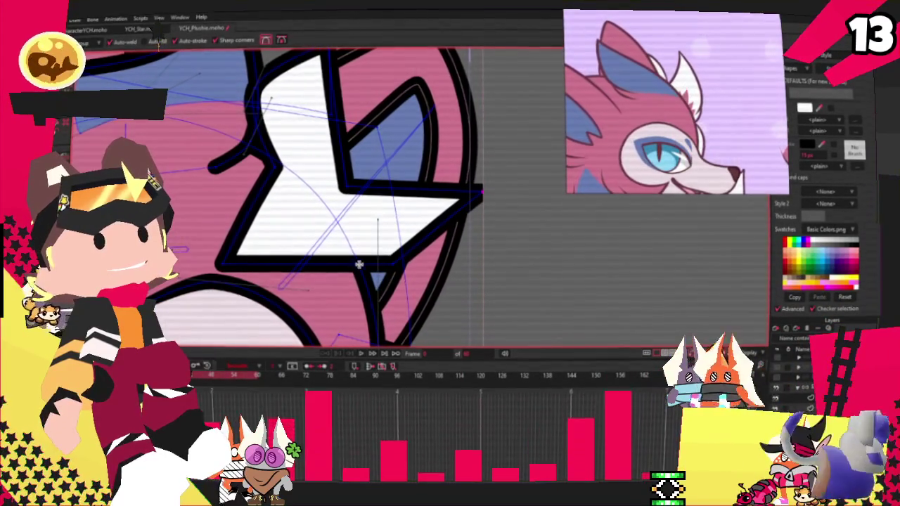
{"action": "scroll", "coordinate": [309, 246], "scroll_direction": "down", "scroll_amount": 1}
{"action": "scroll", "coordinate": [268, 148], "scroll_direction": "down", "scroll_amount": 1}
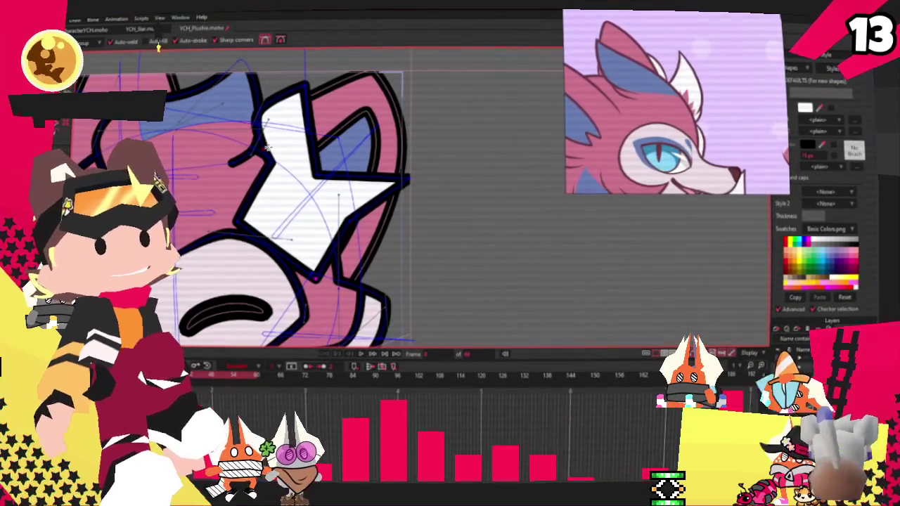
{"action": "key", "text": "t"}
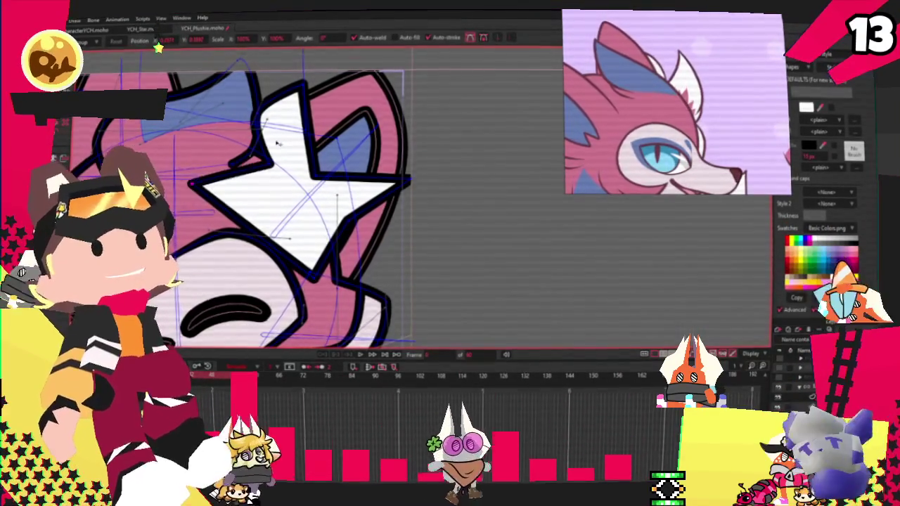
{"action": "scroll", "coordinate": [268, 166], "scroll_direction": "up", "scroll_amount": 1}
{"action": "left_click_drag", "start_coordinate": [268, 166], "coordinate": [216, 113]}
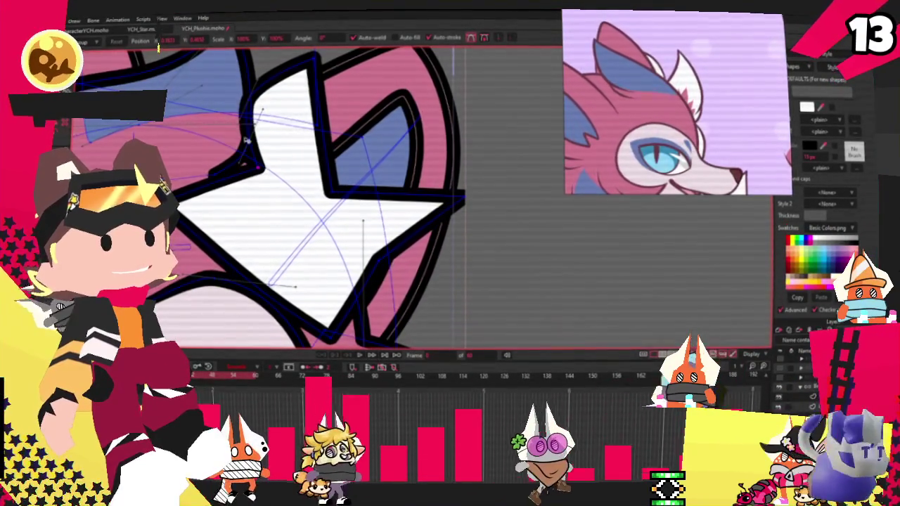
{"action": "left_click_drag", "start_coordinate": [318, 64], "coordinate": [284, 59]}
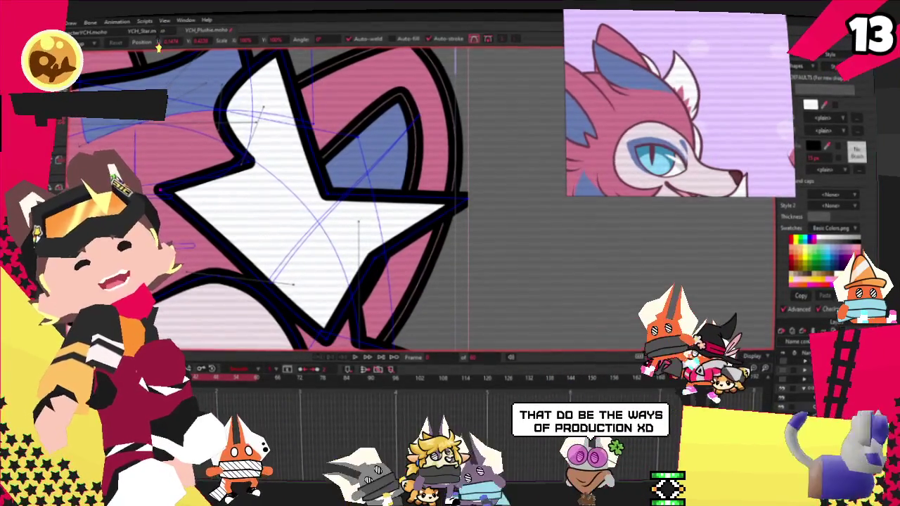
- Add an inward notch on the lower-left edge and reposition the star's notch points
{"action": "key", "text": "a"}
{"action": "left_click_drag", "start_coordinate": [281, 284], "coordinate": [298, 230]}
{"action": "key", "text": "c"}
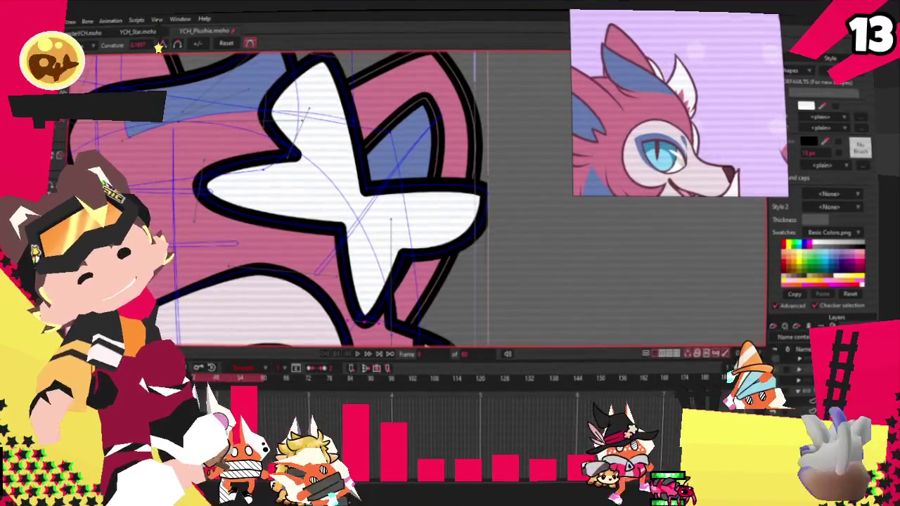
{"action": "key", "text": "t"}
{"action": "scroll", "coordinate": [394, 251], "scroll_direction": "up", "scroll_amount": 2}
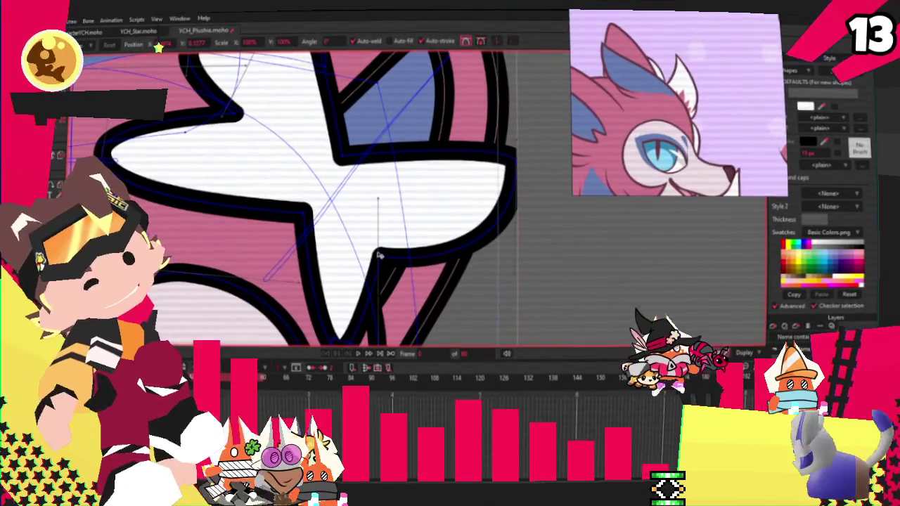
{"action": "left_click_drag", "start_coordinate": [304, 209], "coordinate": [282, 220]}
{"action": "scroll", "coordinate": [282, 220], "scroll_direction": "down", "scroll_amount": 2}
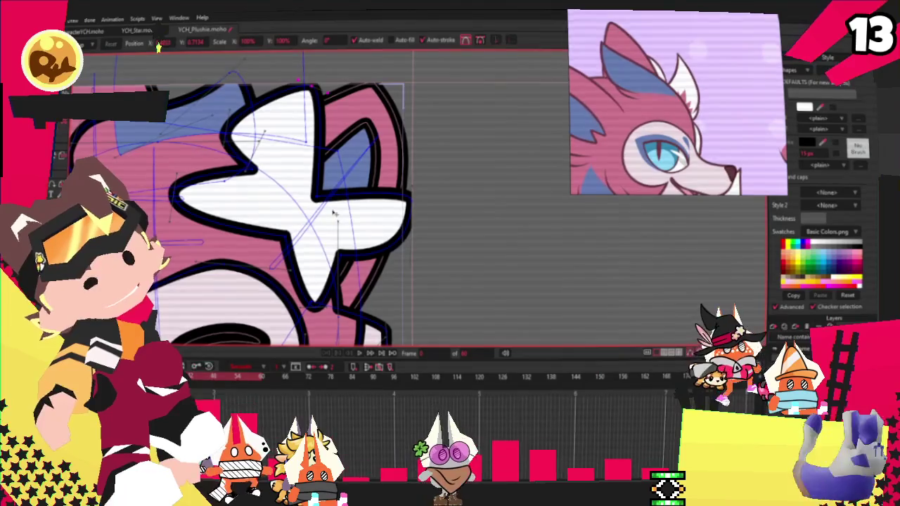
{"action": "left_click_drag", "start_coordinate": [255, 178], "coordinate": [246, 181]}
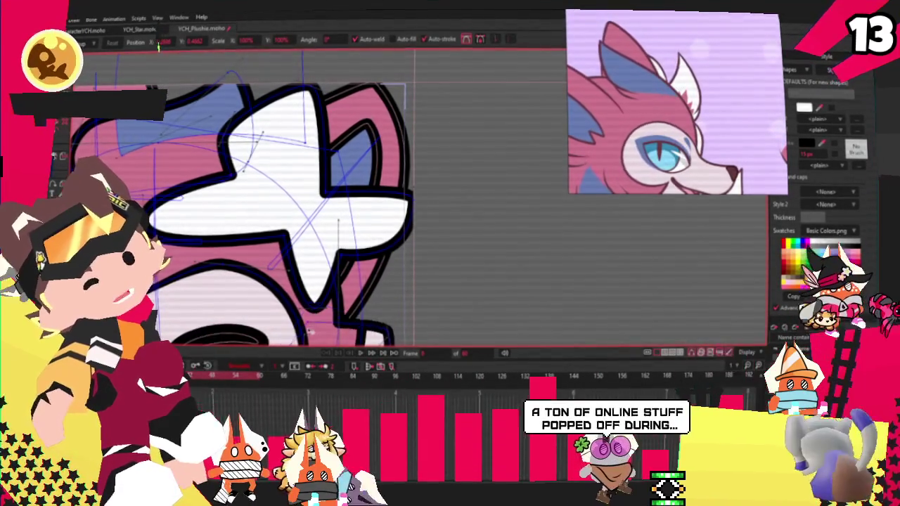
{"action": "scroll", "coordinate": [309, 298], "scroll_direction": "down", "scroll_amount": 2}
{"action": "scroll", "coordinate": [312, 291], "scroll_direction": "up", "scroll_amount": 2}
{"action": "scroll", "coordinate": [320, 277], "scroll_direction": "up", "scroll_amount": 1}
{"action": "scroll", "coordinate": [330, 261], "scroll_direction": "up", "scroll_amount": 1}
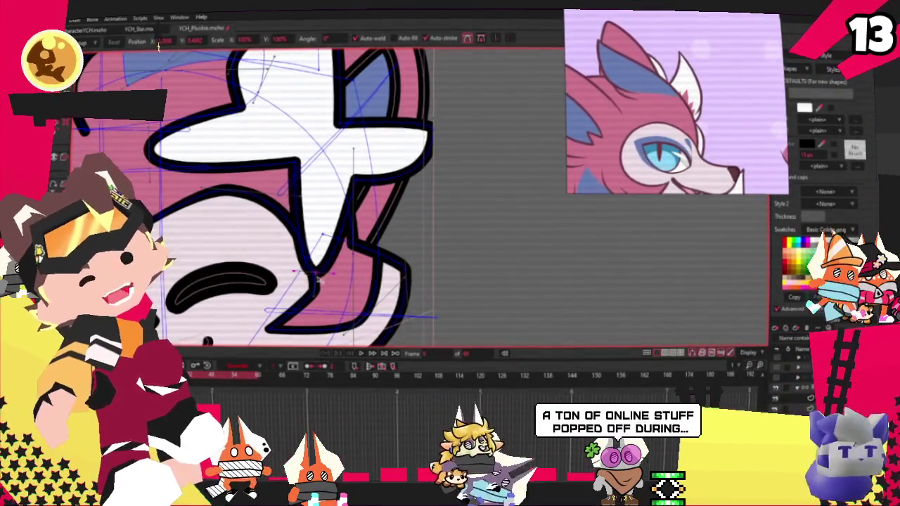
{"action": "left_click_drag", "start_coordinate": [295, 172], "coordinate": [295, 178]}
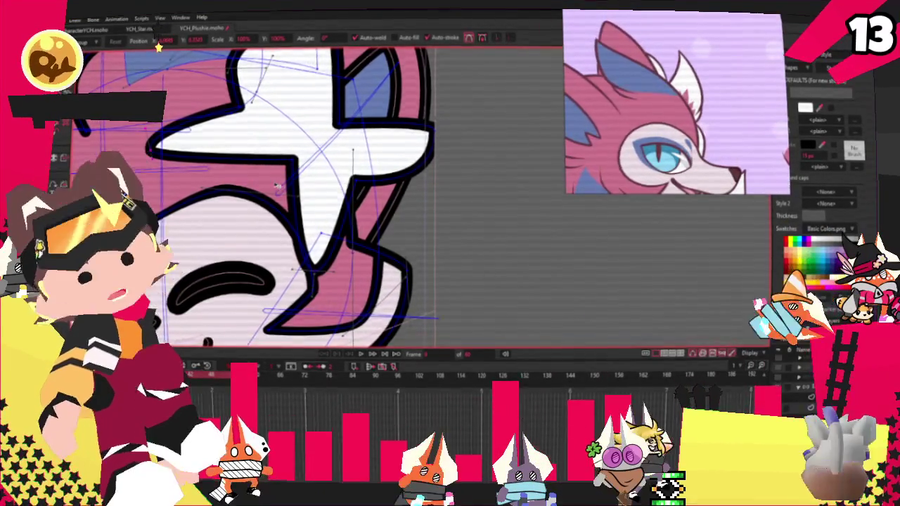
- Straighten the outline segment near the star's centre and move its left tip
{"action": "scroll", "coordinate": [253, 174], "scroll_direction": "up", "scroll_amount": 1}
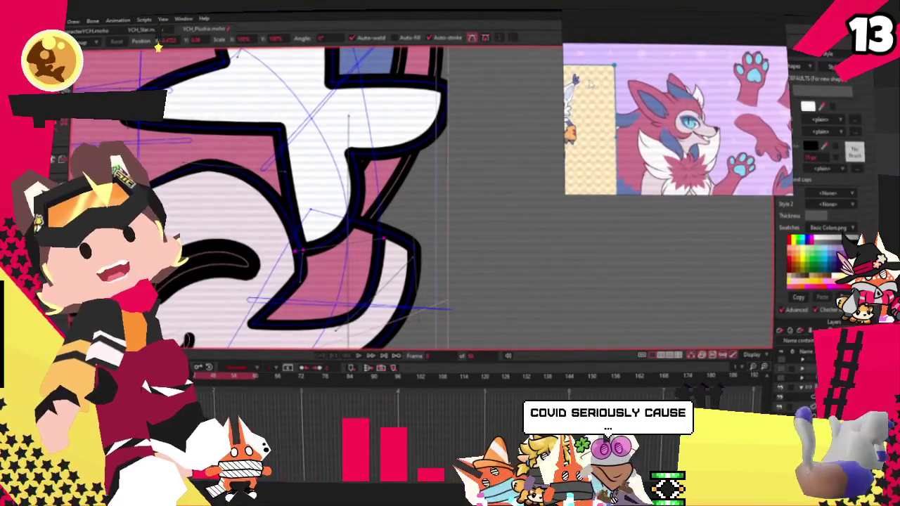
{"action": "scroll", "coordinate": [307, 232], "scroll_direction": "down", "scroll_amount": 2}
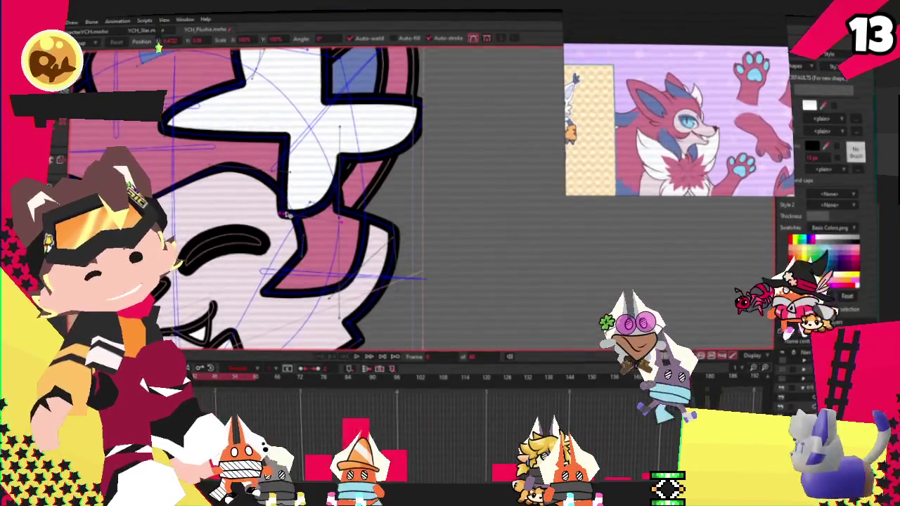
{"action": "left_click_drag", "start_coordinate": [308, 230], "coordinate": [285, 137]}
{"action": "scroll", "coordinate": [284, 137], "scroll_direction": "down", "scroll_amount": 2}
{"action": "scroll", "coordinate": [316, 173], "scroll_direction": "up", "scroll_amount": 2}
{"action": "left_click_drag", "start_coordinate": [217, 151], "coordinate": [220, 139]}
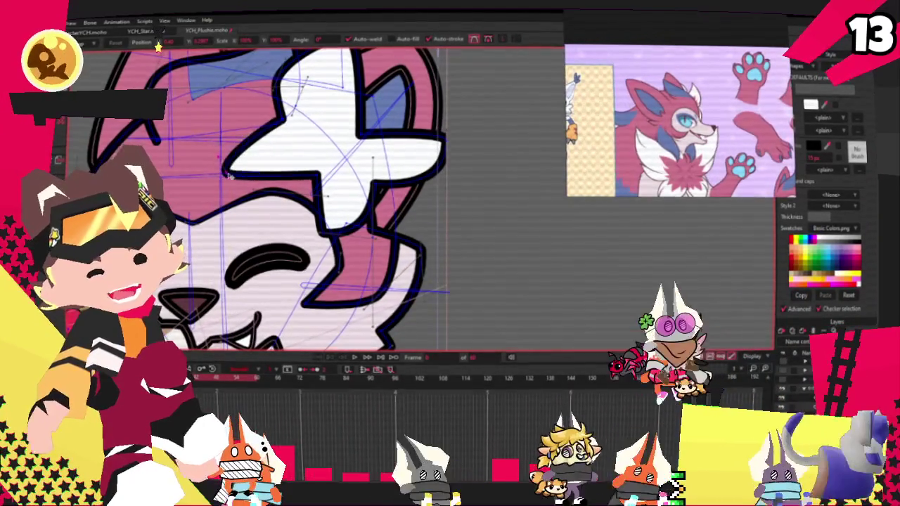
{"action": "scroll", "coordinate": [220, 139], "scroll_direction": "up", "scroll_amount": 2}
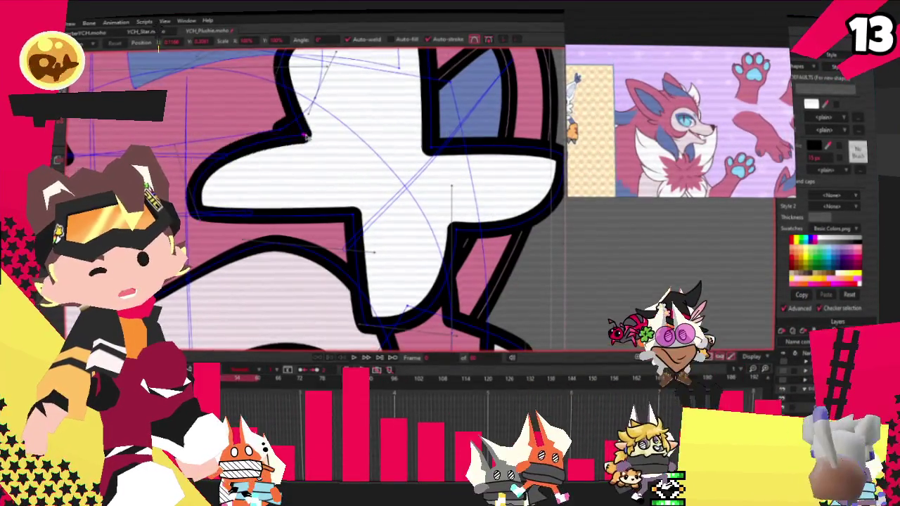
{"action": "scroll", "coordinate": [300, 128], "scroll_direction": "down", "scroll_amount": 2}
{"action": "scroll", "coordinate": [303, 155], "scroll_direction": "up", "scroll_amount": 2}
{"action": "scroll", "coordinate": [309, 209], "scroll_direction": "down", "scroll_amount": 1}
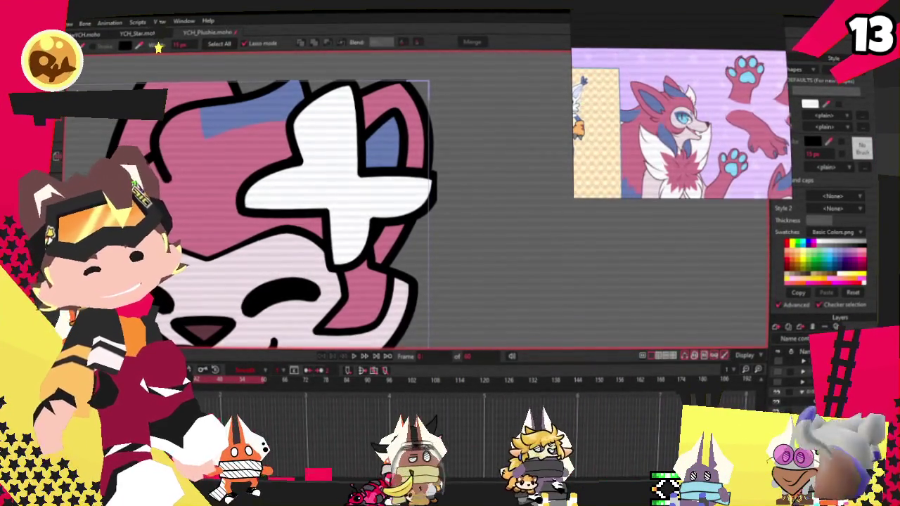
{"action": "key", "text": "t"}
{"action": "scroll", "coordinate": [327, 219], "scroll_direction": "up", "scroll_amount": 2}
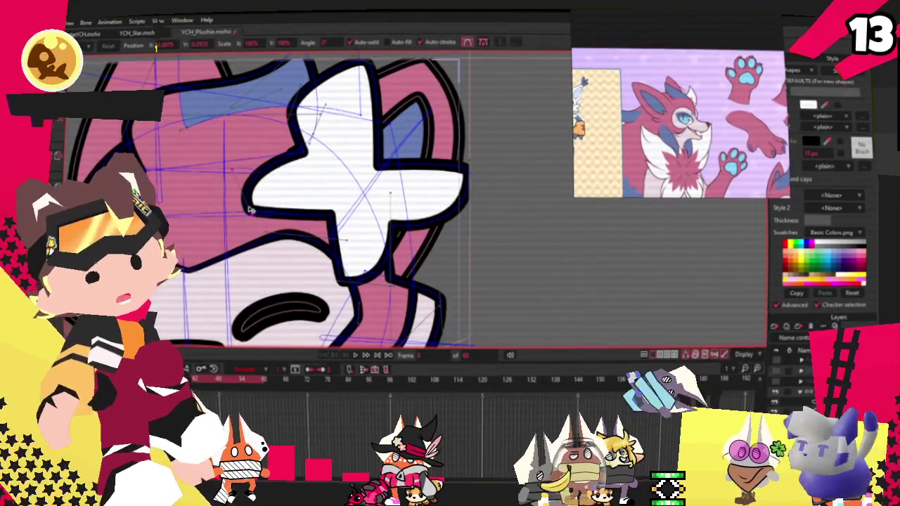
- Adjust a star point's curvature and move a point on the left arm down
{"action": "scroll", "coordinate": [238, 215], "scroll_direction": "down", "scroll_amount": 1}
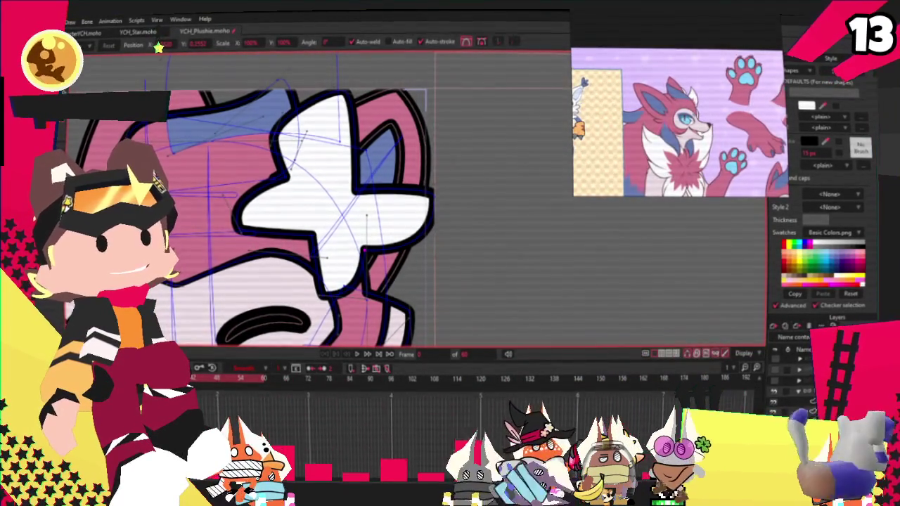
{"action": "key", "text": "a"}
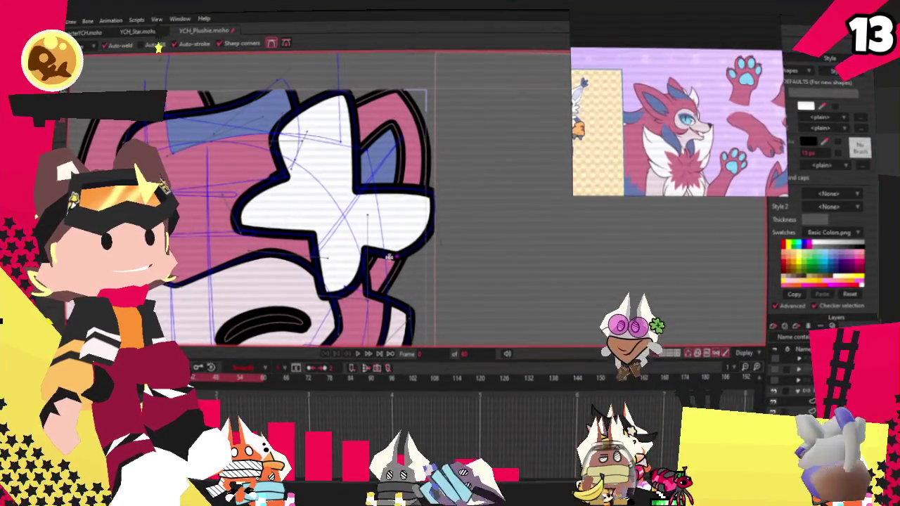
{"action": "key", "text": "c"}
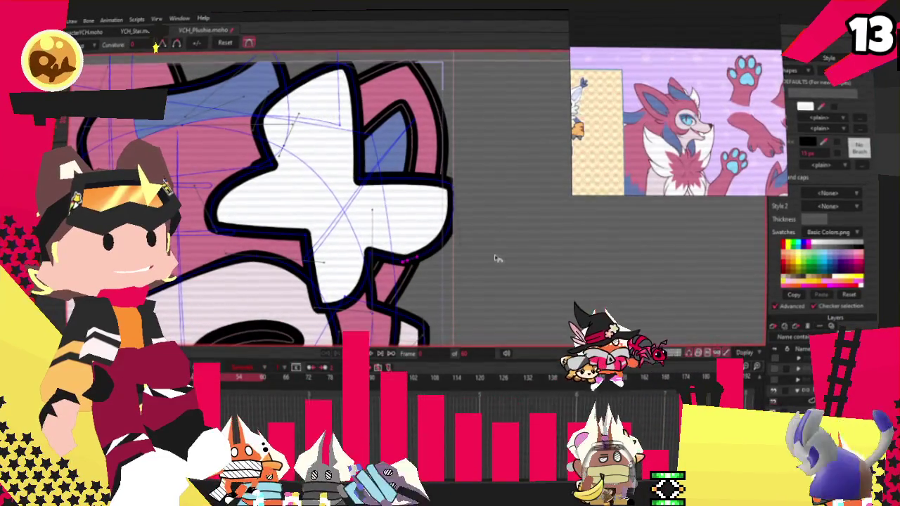
{"action": "left_click", "coordinate": [461, 244]}
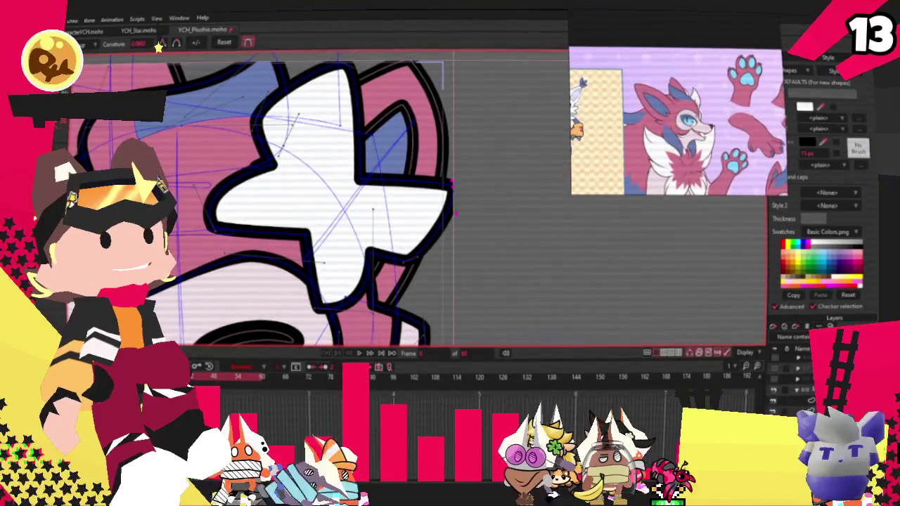
{"action": "scroll", "coordinate": [281, 281], "scroll_direction": "up", "scroll_amount": 3}
{"action": "key", "text": "t"}
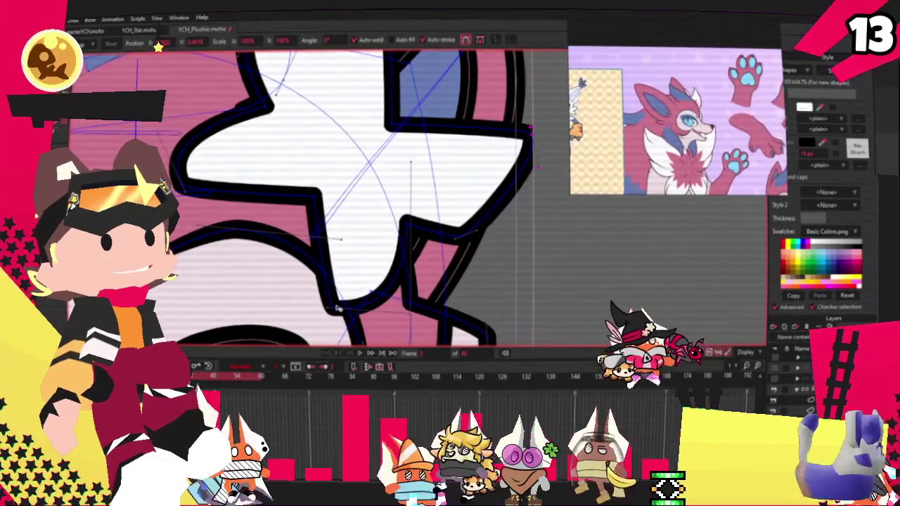
{"action": "left_click_drag", "start_coordinate": [185, 186], "coordinate": [186, 214]}
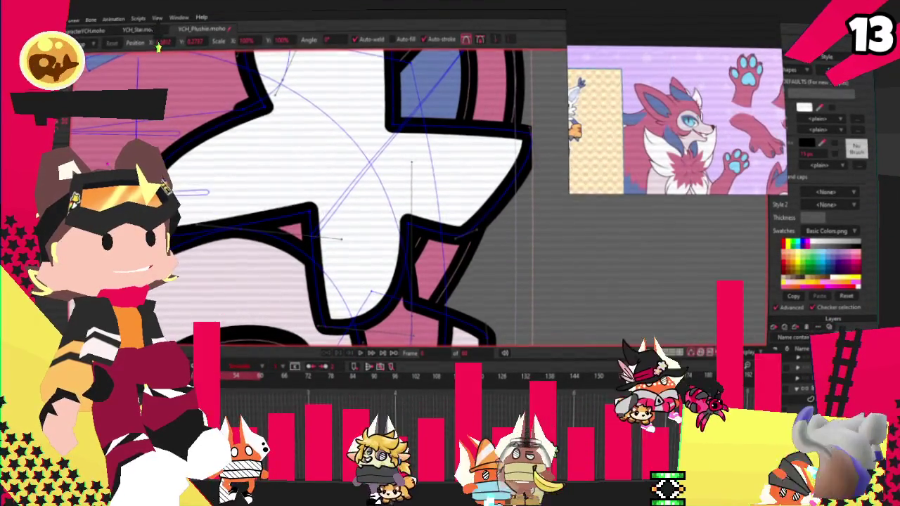
- Nudge the left arm's corner up-right and reposition the star's inner corner points
{"action": "scroll", "coordinate": [281, 232], "scroll_direction": "down", "scroll_amount": 2}
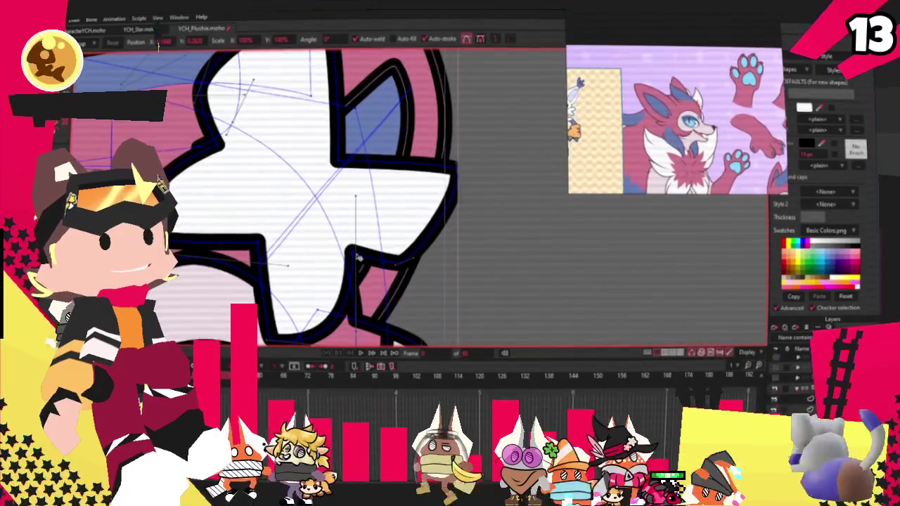
{"action": "left_click_drag", "start_coordinate": [264, 238], "coordinate": [278, 223]}
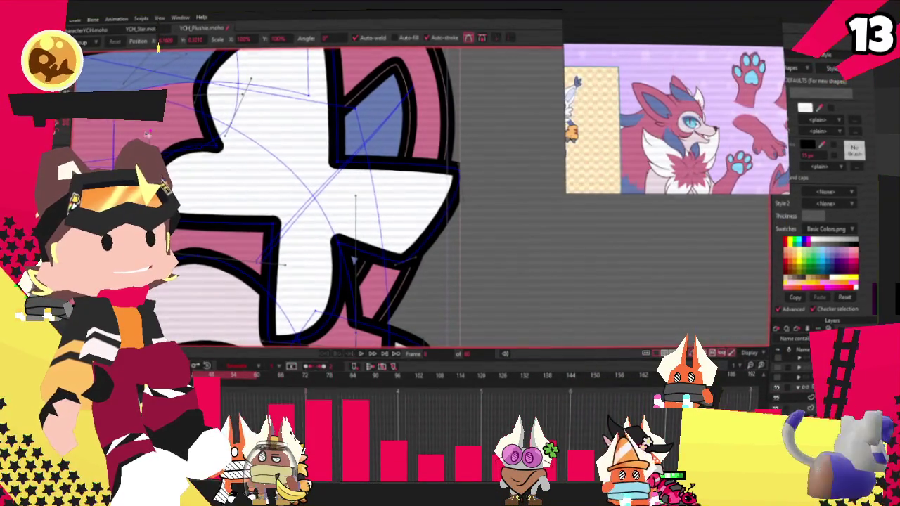
{"action": "scroll", "coordinate": [254, 235], "scroll_direction": "down", "scroll_amount": 3}
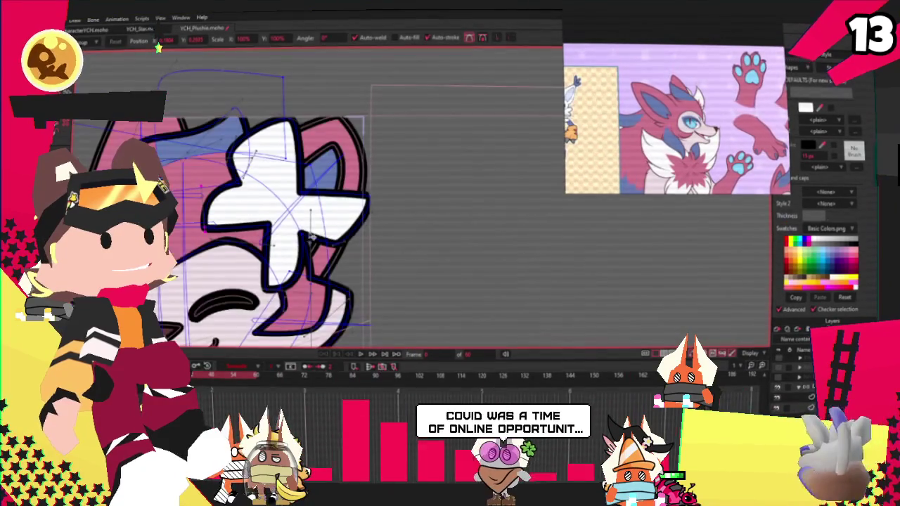
{"action": "scroll", "coordinate": [341, 256], "scroll_direction": "up", "scroll_amount": 3}
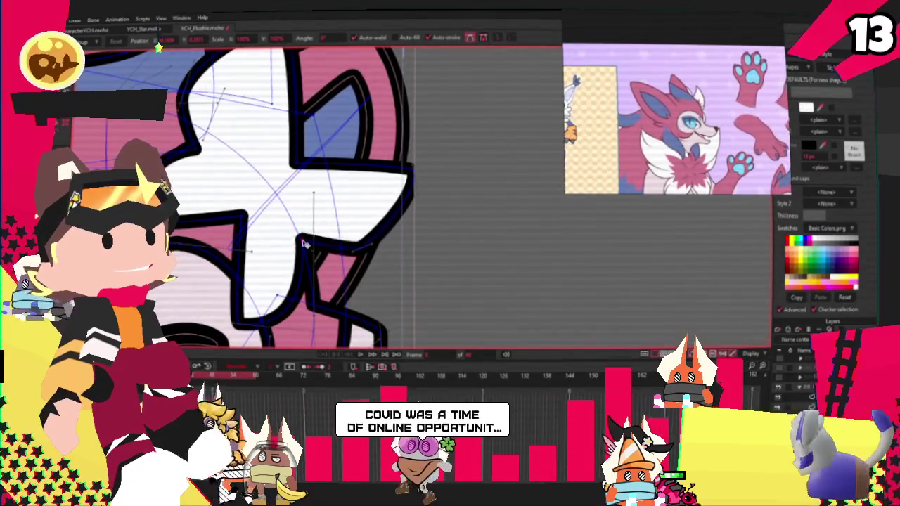
{"action": "left_click_drag", "start_coordinate": [304, 241], "coordinate": [309, 254]}
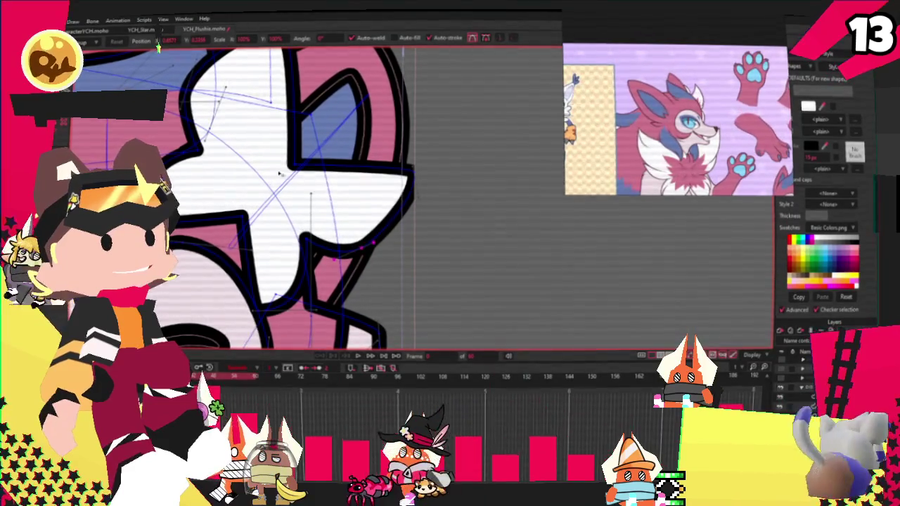
{"action": "scroll", "coordinate": [351, 250], "scroll_direction": "down", "scroll_amount": 3}
{"action": "scroll", "coordinate": [304, 174], "scroll_direction": "up", "scroll_amount": 3}
{"action": "left_click_drag", "start_coordinate": [304, 175], "coordinate": [296, 175]}
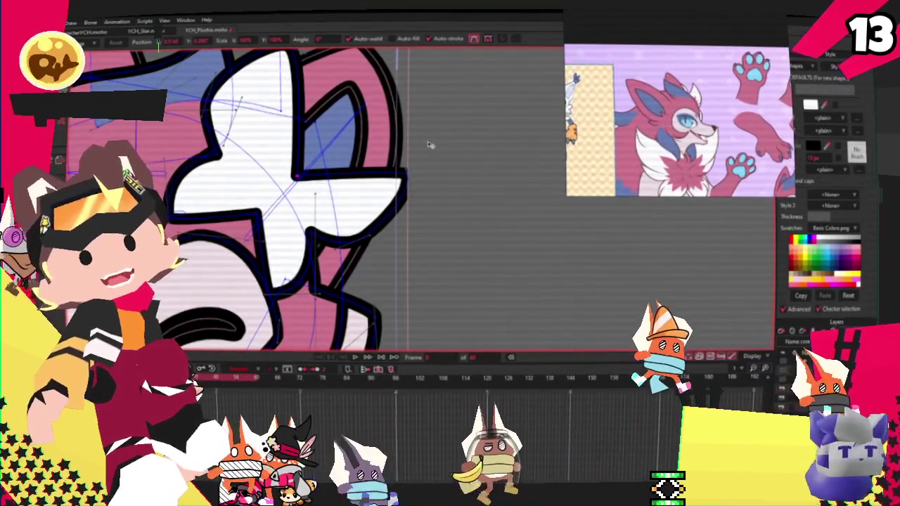
- Draw a rectangle over the white star's centre for the inner tuft
{"action": "key", "text": "r"}
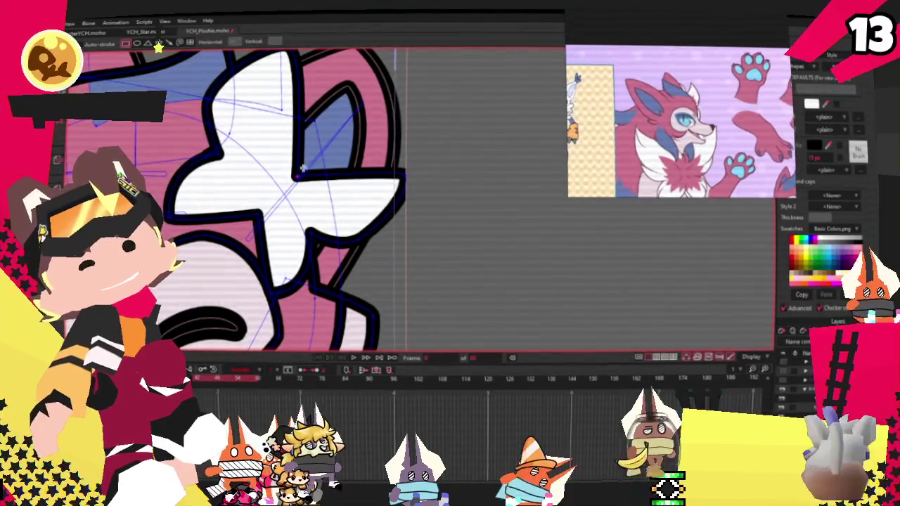
{"action": "scroll", "coordinate": [302, 168], "scroll_direction": "up", "scroll_amount": 2}
{"action": "left_click_drag", "start_coordinate": [230, 144], "coordinate": [307, 244]}
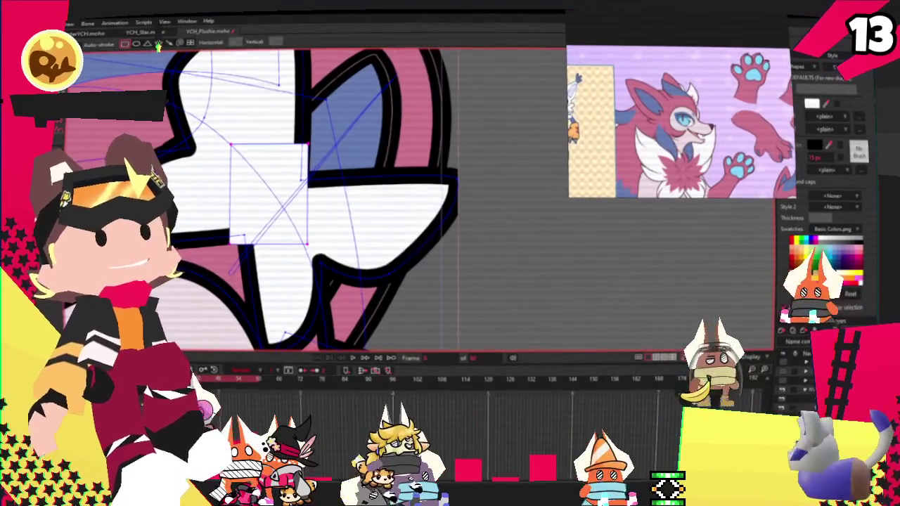
- Fill the new rectangle with the pink fur colour sampled from the reference
{"action": "key", "text": "q"}
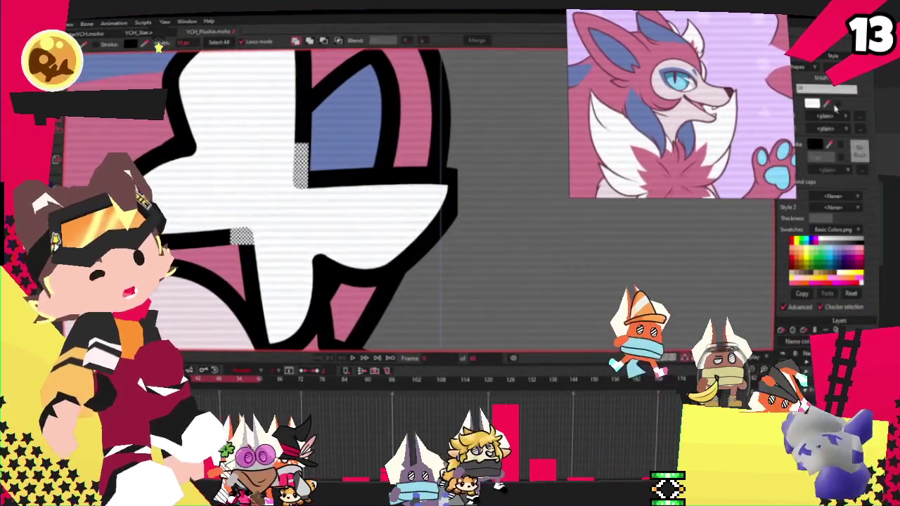
{"action": "left_click", "coordinate": [827, 104]}
{"action": "left_click", "coordinate": [676, 160]}
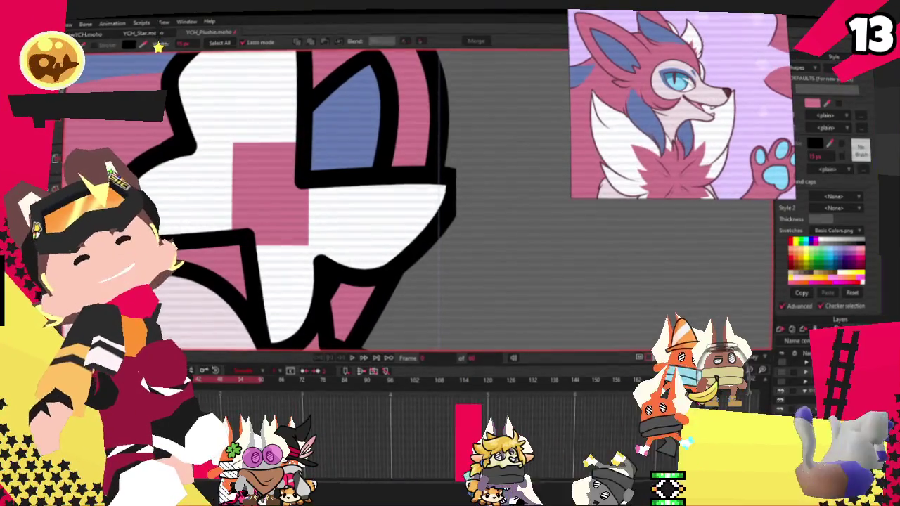
- Notch the pink shape's edges into sharp star tips and shift its top point right
{"action": "key", "text": "a"}
{"action": "scroll", "coordinate": [273, 166], "scroll_direction": "up", "scroll_amount": 2}
{"action": "left_click_drag", "start_coordinate": [272, 121], "coordinate": [272, 166]}
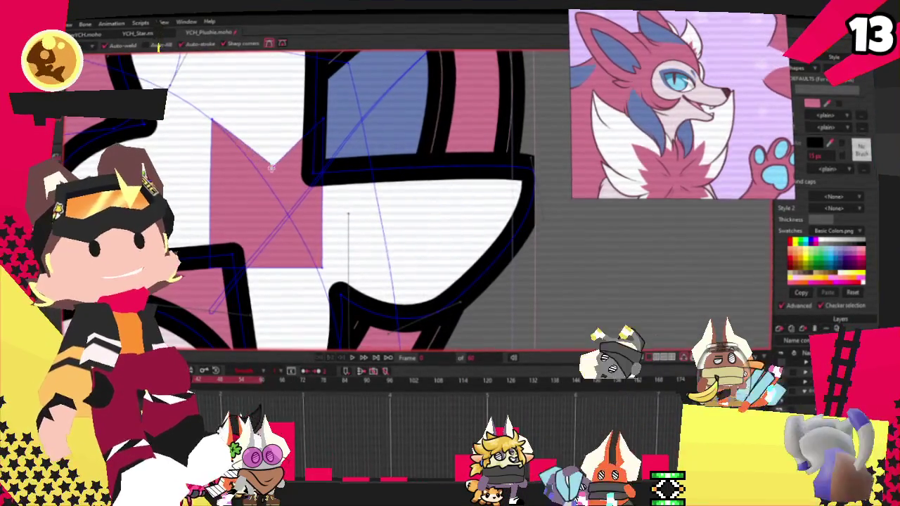
{"action": "left_click_drag", "start_coordinate": [211, 219], "coordinate": [242, 219]}
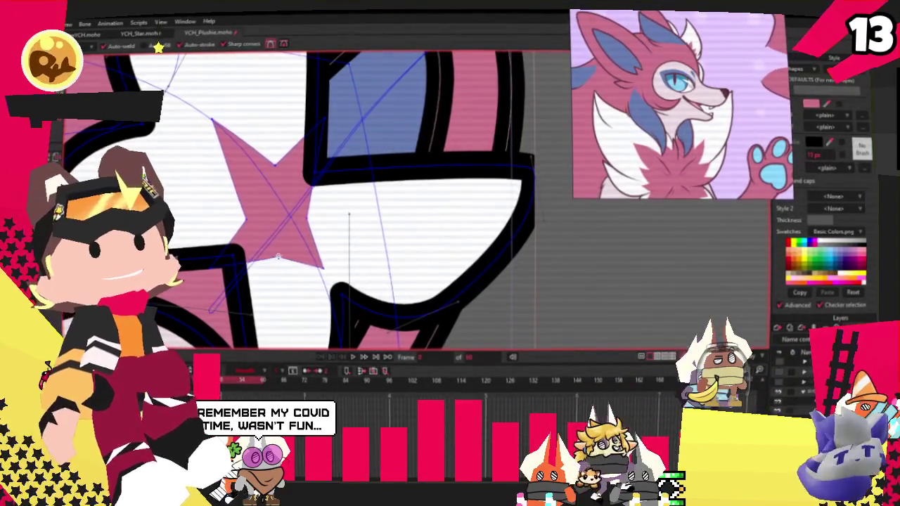
{"action": "left_click_drag", "start_coordinate": [243, 220], "coordinate": [197, 228]}
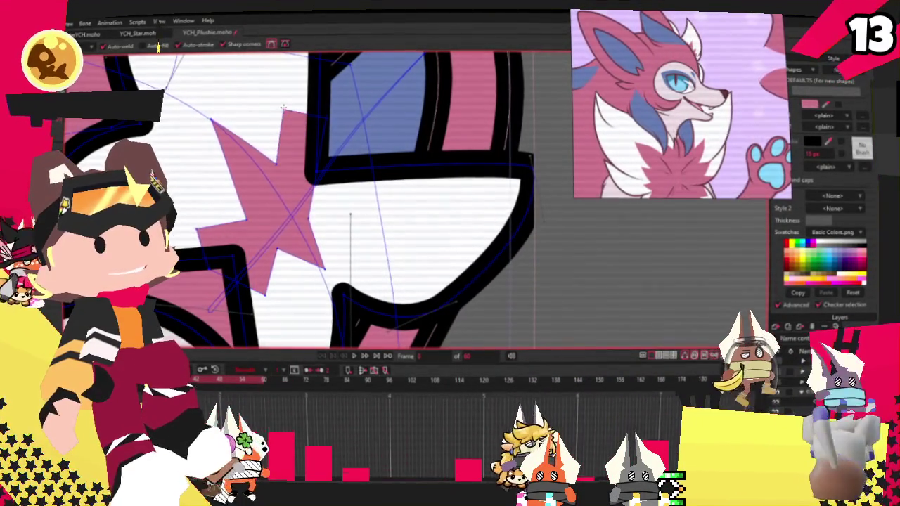
{"action": "left_click_drag", "start_coordinate": [309, 207], "coordinate": [366, 208]}
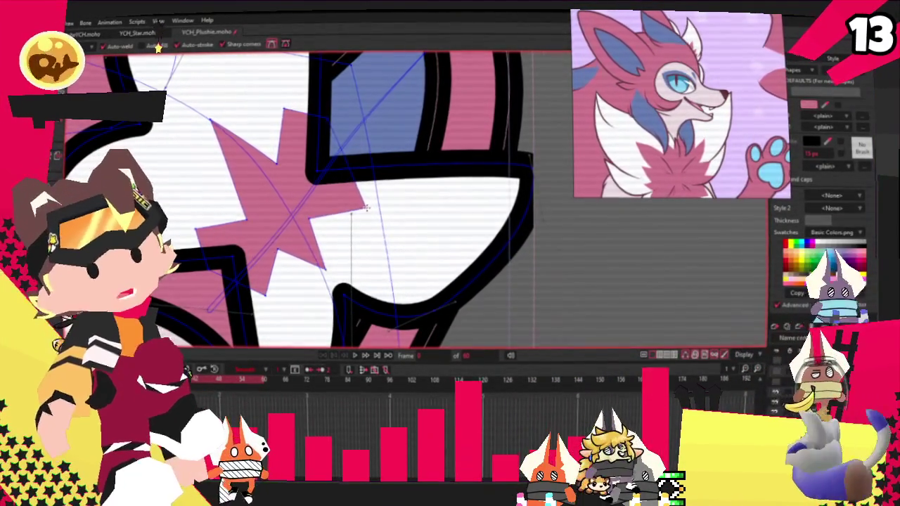
{"action": "scroll", "coordinate": [366, 208], "scroll_direction": "up", "scroll_amount": 2}
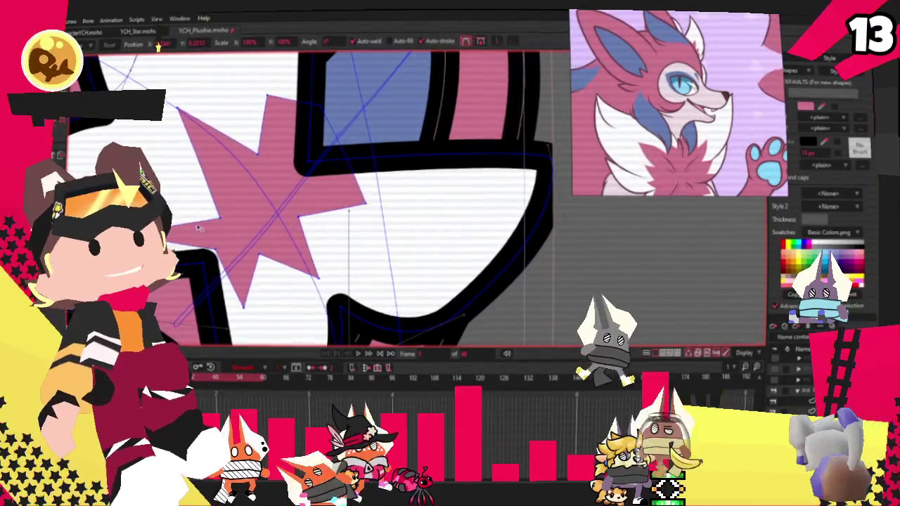
{"action": "left_click_drag", "start_coordinate": [262, 145], "coordinate": [306, 117]}
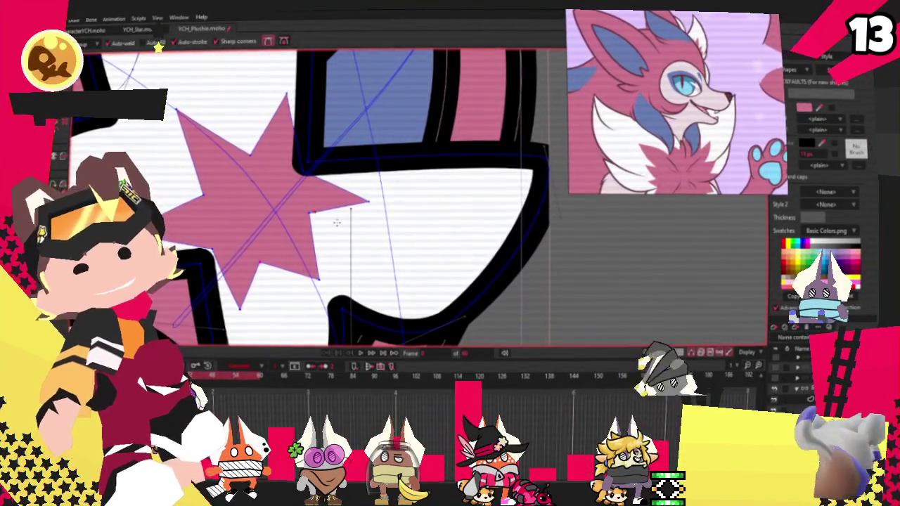
- Add two more spikes, one toward the upper left and one down-right
{"action": "scroll", "coordinate": [228, 147], "scroll_direction": "down", "scroll_amount": 2}
{"action": "scroll", "coordinate": [228, 148], "scroll_direction": "up", "scroll_amount": 2}
{"action": "key", "text": "a"}
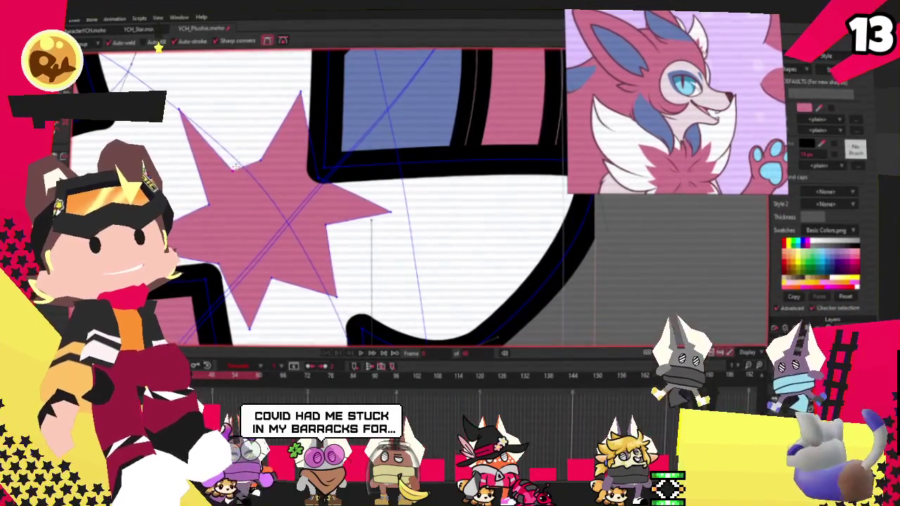
{"action": "left_click_drag", "start_coordinate": [251, 163], "coordinate": [226, 81]}
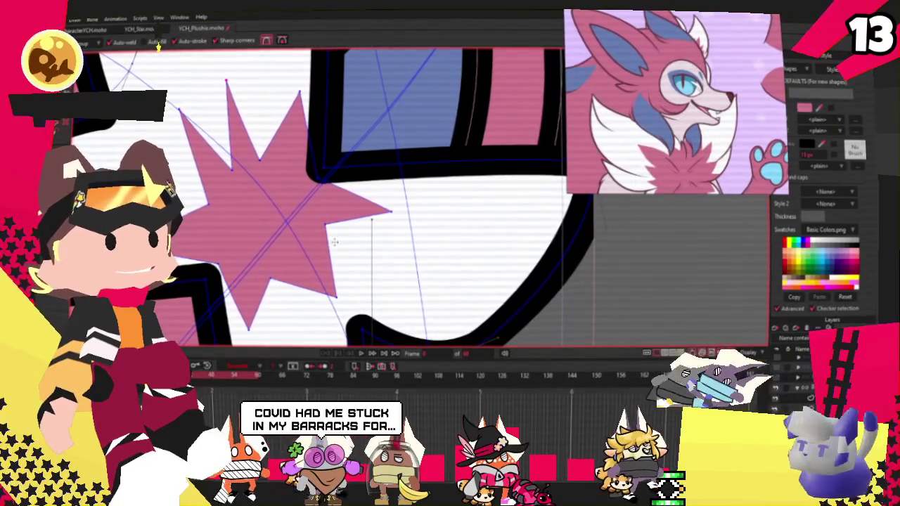
{"action": "left_click_drag", "start_coordinate": [336, 247], "coordinate": [373, 257]}
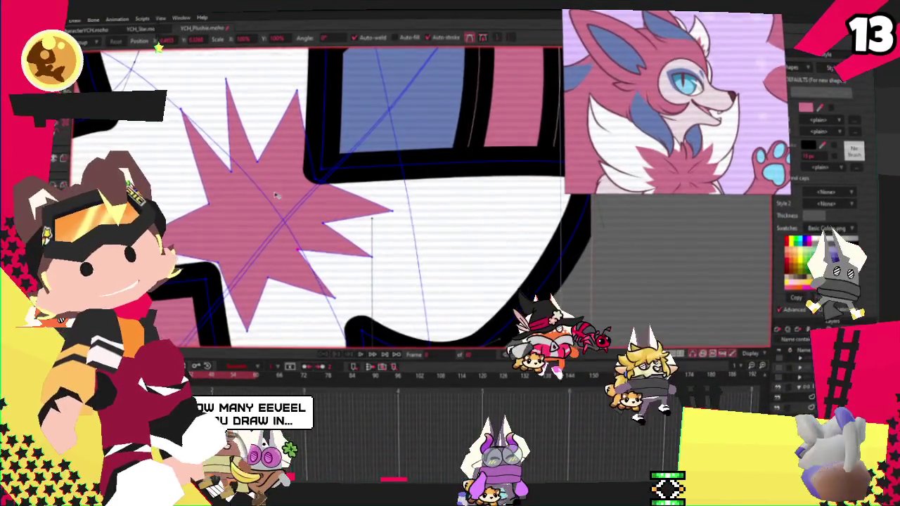
- Drag the pink star tuft's left-side points to form sharper spikes
{"action": "scroll", "coordinate": [285, 206], "scroll_direction": "down", "scroll_amount": 2}
{"action": "scroll", "coordinate": [285, 206], "scroll_direction": "down", "scroll_amount": 1}
{"action": "scroll", "coordinate": [284, 206], "scroll_direction": "up", "scroll_amount": 1}
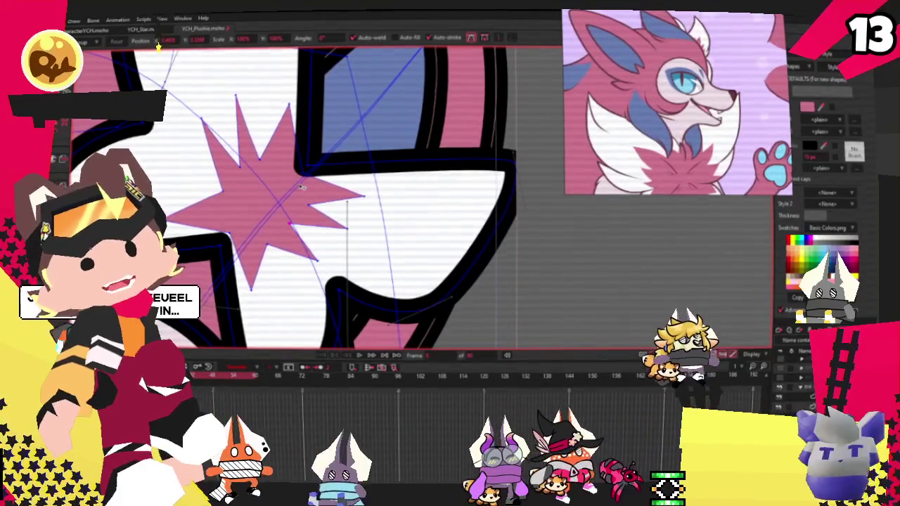
{"action": "scroll", "coordinate": [380, 199], "scroll_direction": "up", "scroll_amount": 1}
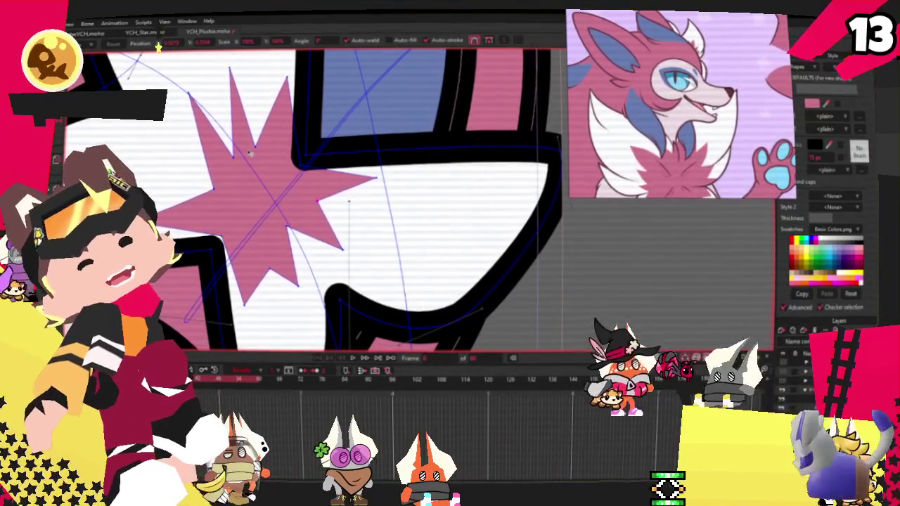
{"action": "left_click_drag", "start_coordinate": [237, 102], "coordinate": [175, 196]}
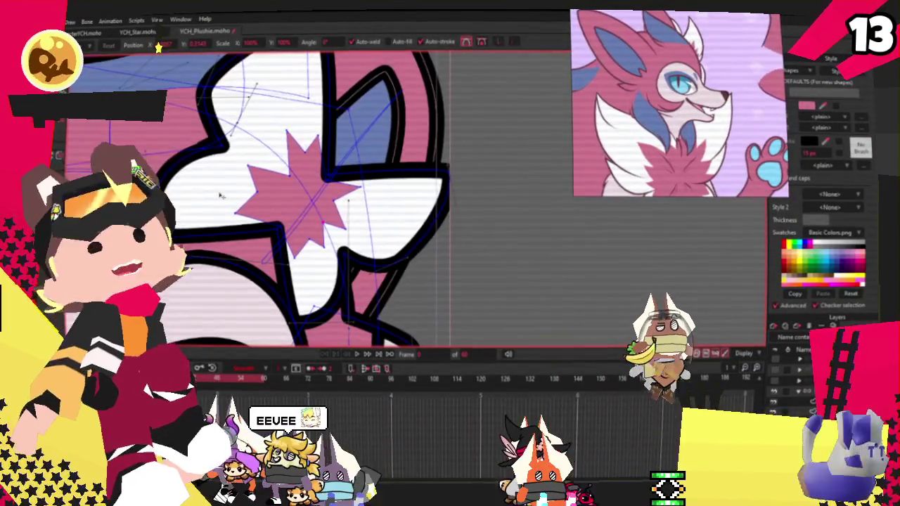
{"action": "scroll", "coordinate": [333, 256], "scroll_direction": "up", "scroll_amount": 2}
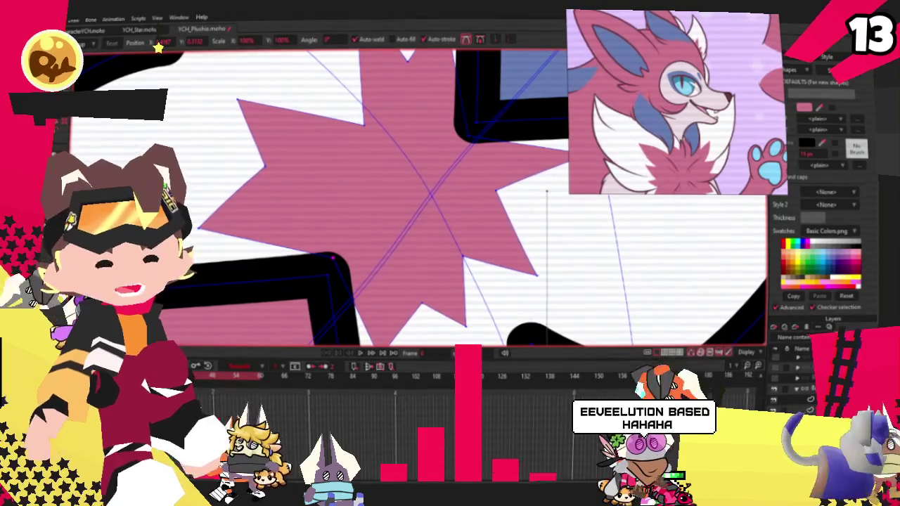
{"action": "scroll", "coordinate": [674, 102], "scroll_direction": "down", "scroll_amount": 2}
{"action": "scroll", "coordinate": [675, 102], "scroll_direction": "up", "scroll_amount": 4}
{"action": "scroll", "coordinate": [674, 102], "scroll_direction": "up", "scroll_amount": 2}
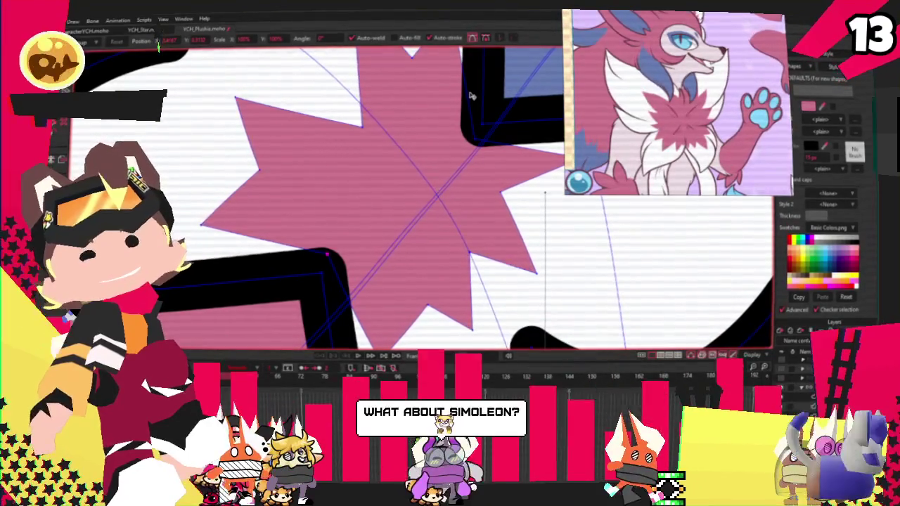
{"action": "scroll", "coordinate": [358, 148], "scroll_direction": "up", "scroll_amount": 2}
{"action": "scroll", "coordinate": [358, 149], "scroll_direction": "down", "scroll_amount": 1}
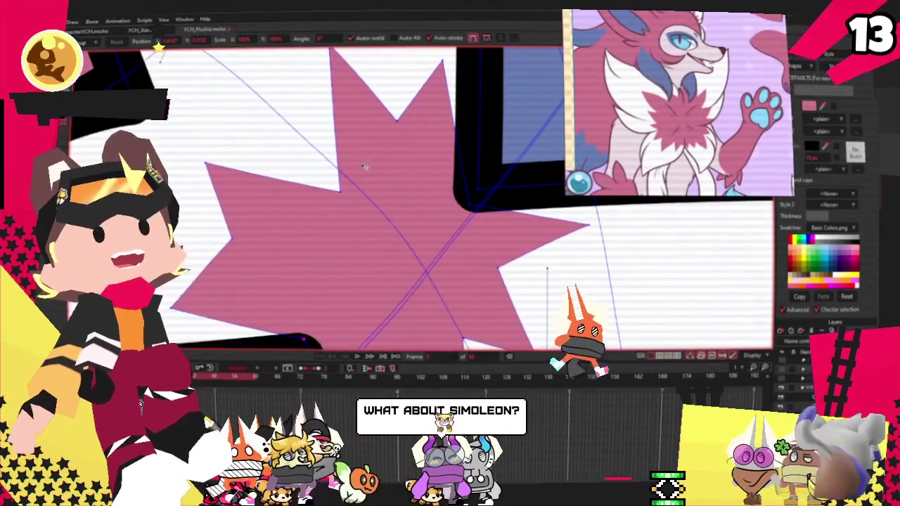
{"action": "scroll", "coordinate": [350, 169], "scroll_direction": "down", "scroll_amount": 2}
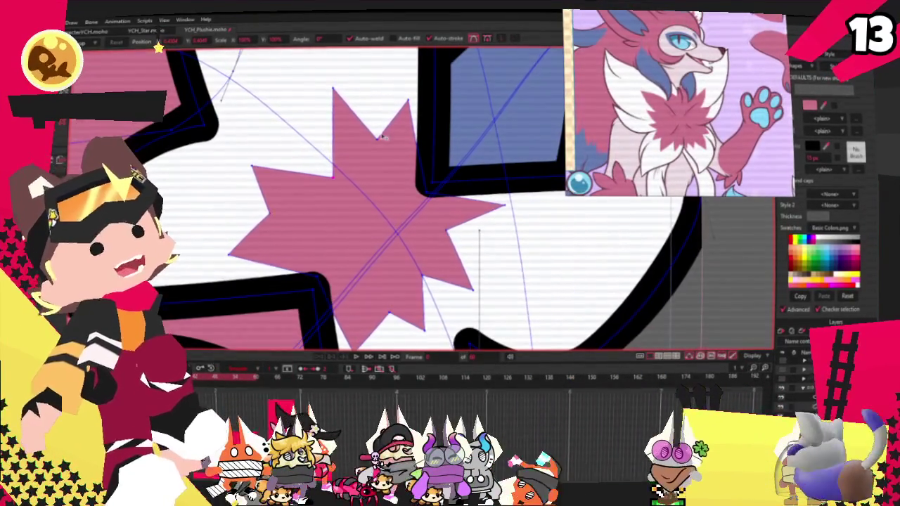
{"action": "scroll", "coordinate": [437, 211], "scroll_direction": "up", "scroll_amount": 1}
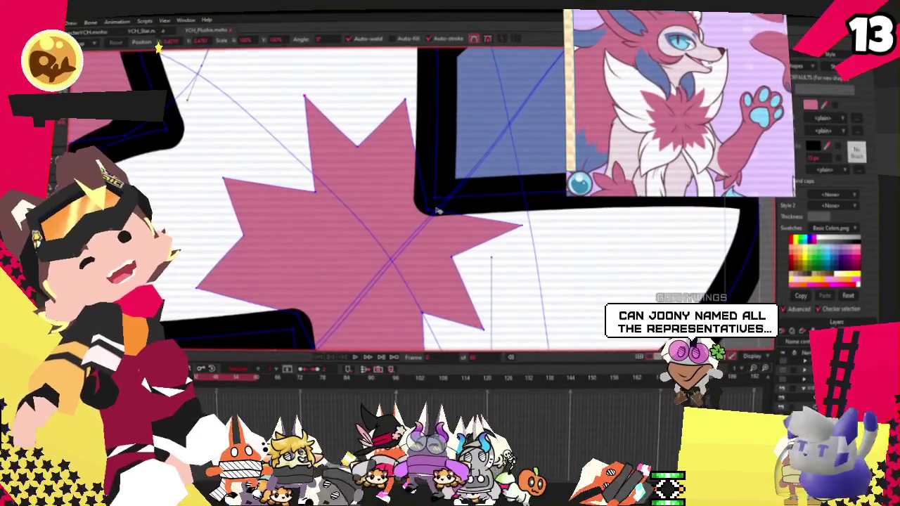
{"action": "scroll", "coordinate": [345, 177], "scroll_direction": "down", "scroll_amount": 2}
{"action": "scroll", "coordinate": [346, 177], "scroll_direction": "up", "scroll_amount": 1}
- Sharpen the star's corners with the Curvature tool, then return to Transform Points
{"action": "key", "text": "c"}
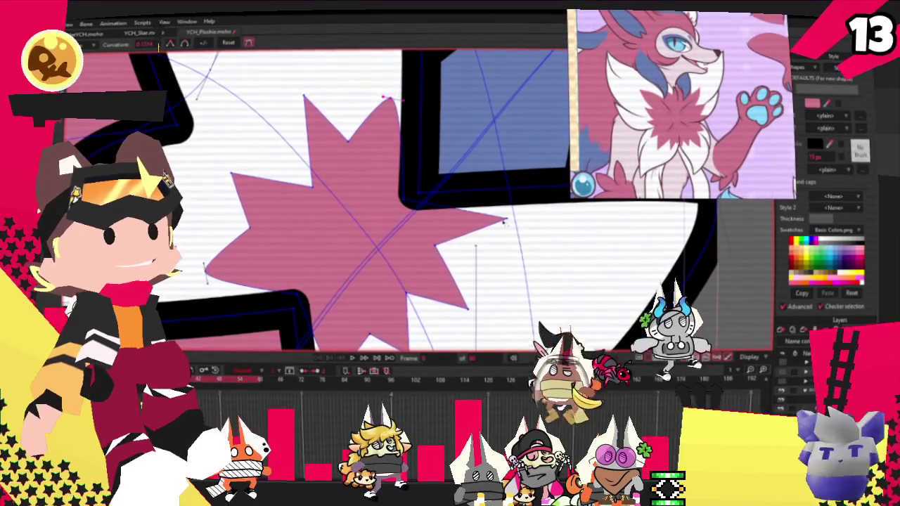
{"action": "scroll", "coordinate": [352, 204], "scroll_direction": "up", "scroll_amount": 2}
{"action": "scroll", "coordinate": [351, 204], "scroll_direction": "down", "scroll_amount": 2}
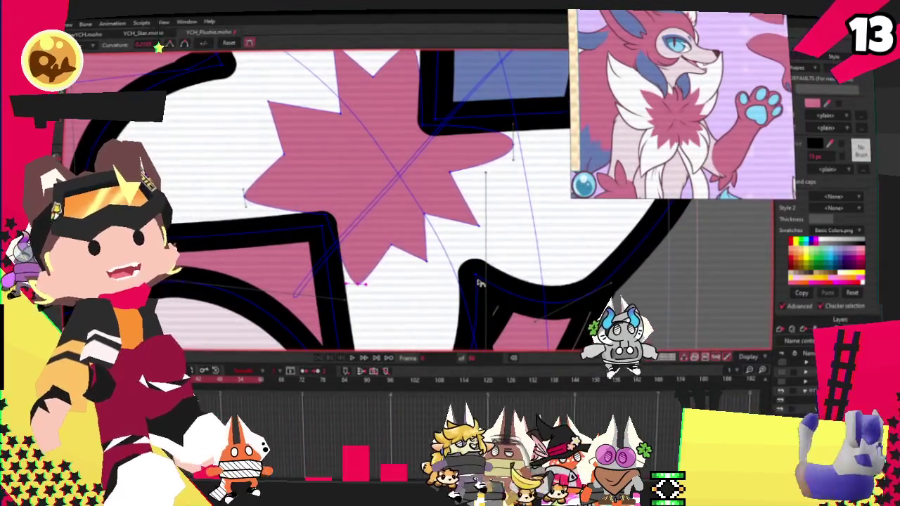
{"action": "scroll", "coordinate": [517, 208], "scroll_direction": "down", "scroll_amount": 3}
{"action": "scroll", "coordinate": [364, 218], "scroll_direction": "down", "scroll_amount": 2}
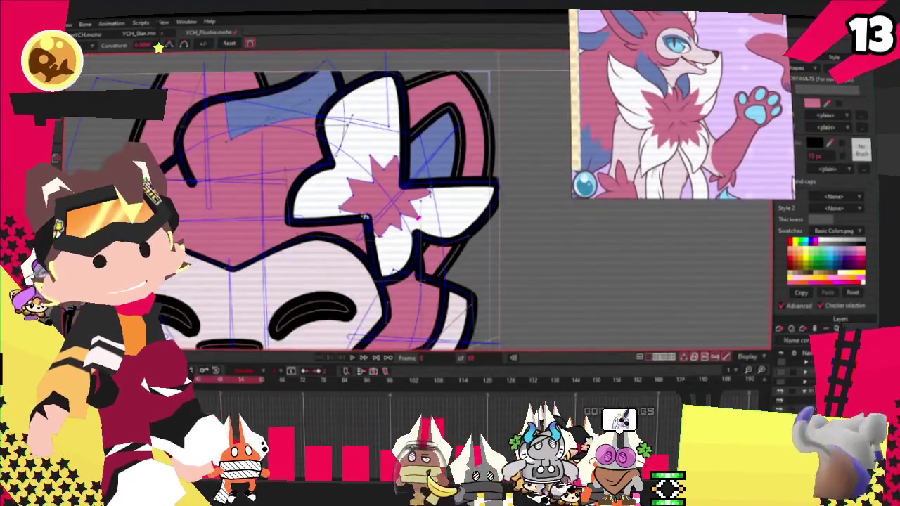
{"action": "scroll", "coordinate": [355, 130], "scroll_direction": "up", "scroll_amount": 3}
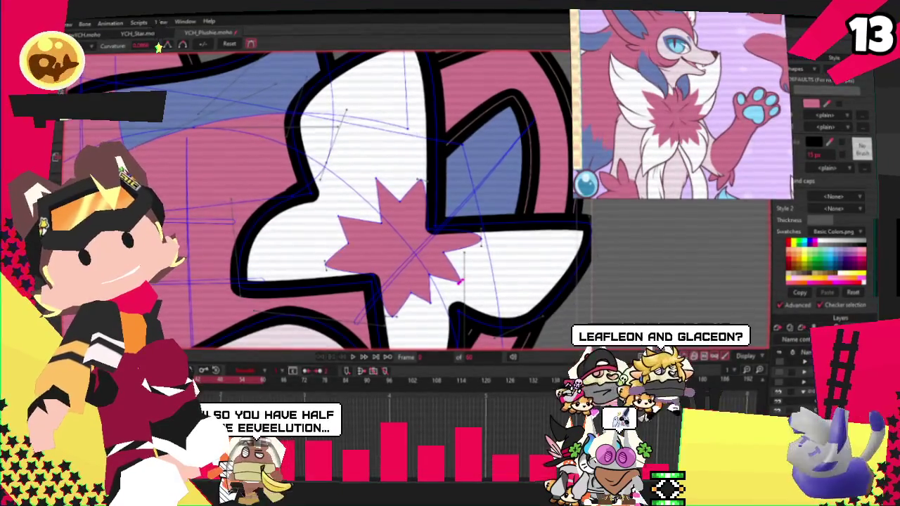
{"action": "key", "text": "t"}
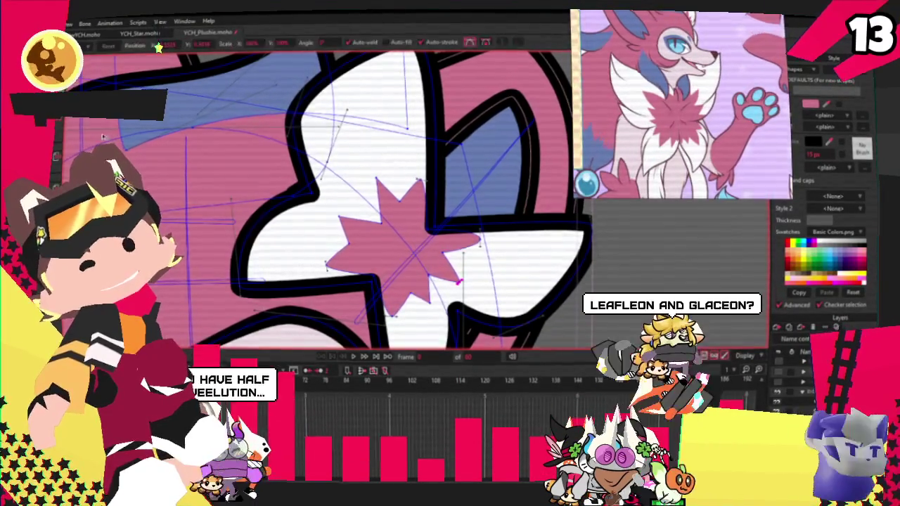
{"action": "scroll", "coordinate": [351, 253], "scroll_direction": "up", "scroll_amount": 2}
{"action": "scroll", "coordinate": [351, 253], "scroll_direction": "up", "scroll_amount": 2}
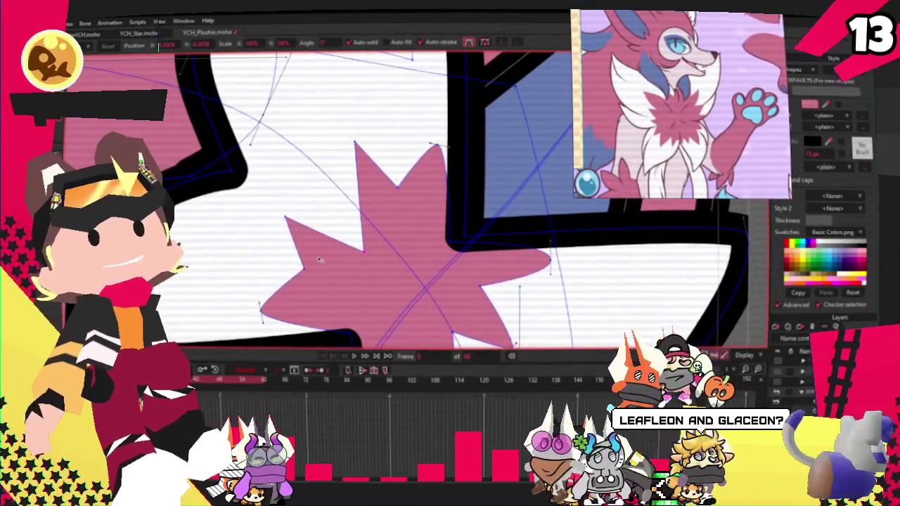
{"action": "scroll", "coordinate": [326, 258], "scroll_direction": "down", "scroll_amount": 2}
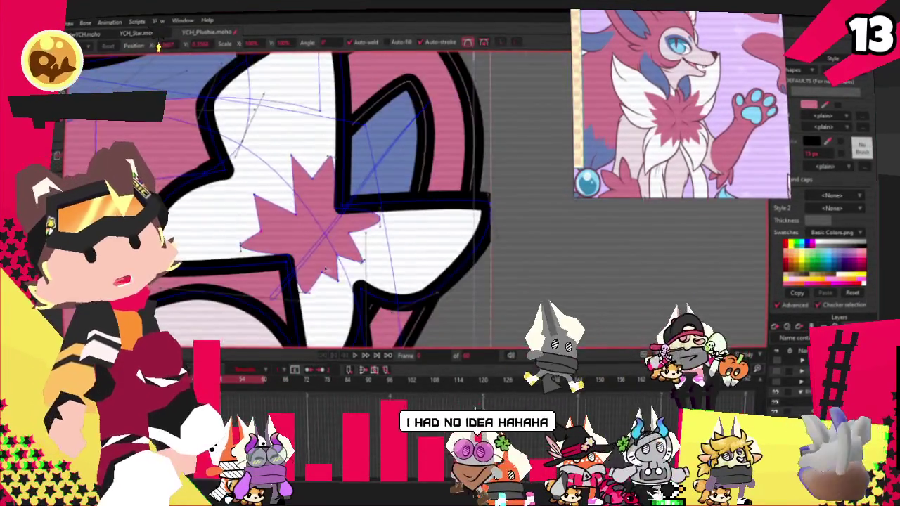
{"action": "scroll", "coordinate": [325, 268], "scroll_direction": "up", "scroll_amount": 2}
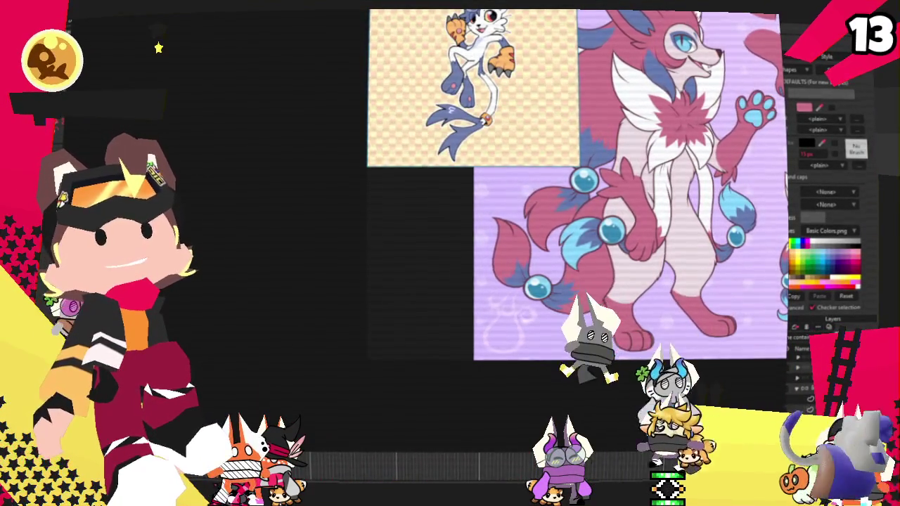
- Drop two cat plush images onto the PureRef board and select the purple plush image
{"action": "left_click_drag", "start_coordinate": [237, 36], "coordinate": [330, 253]}
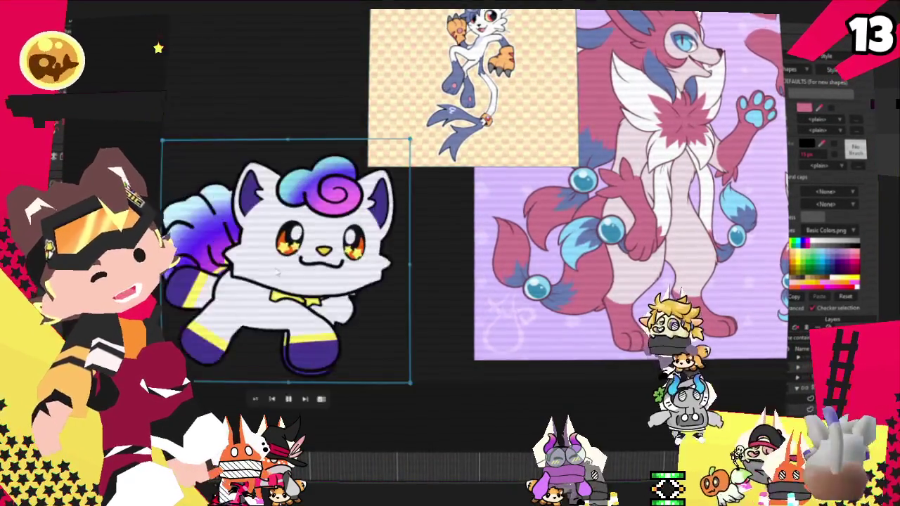
{"action": "scroll", "coordinate": [277, 267], "scroll_direction": "up", "scroll_amount": 2}
{"action": "scroll", "coordinate": [496, 213], "scroll_direction": "down", "scroll_amount": 3}
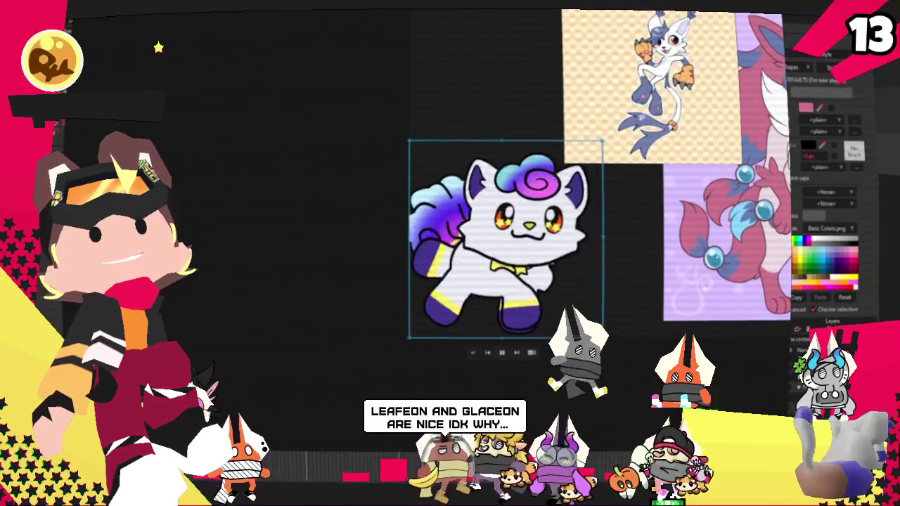
{"action": "mouse_move", "coordinate": [352, 250]}
{"action": "left_mouse_down"}
{"action": "mouse_move", "coordinate": [492, 198]}
{"action": "mouse_move", "coordinate": [368, 281]}
{"action": "left_mouse_up"}
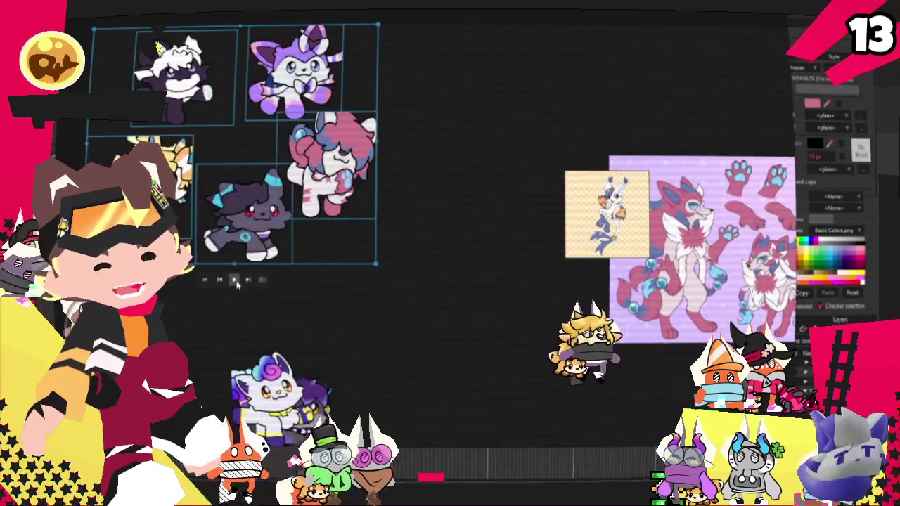
{"action": "left_click", "coordinate": [300, 362]}
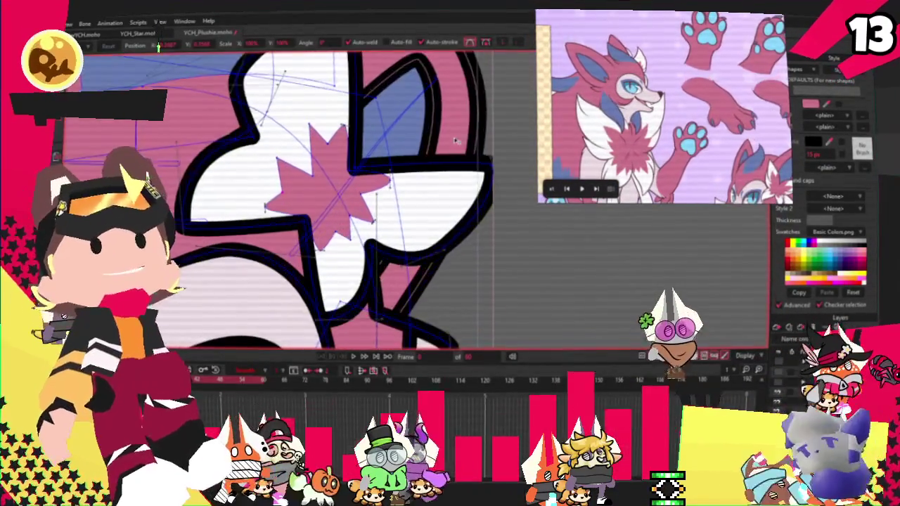
- Move the star's upper-left point left, lower notch down-left, and right-lower notch outward
{"action": "scroll", "coordinate": [380, 171], "scroll_direction": "up", "scroll_amount": 2}
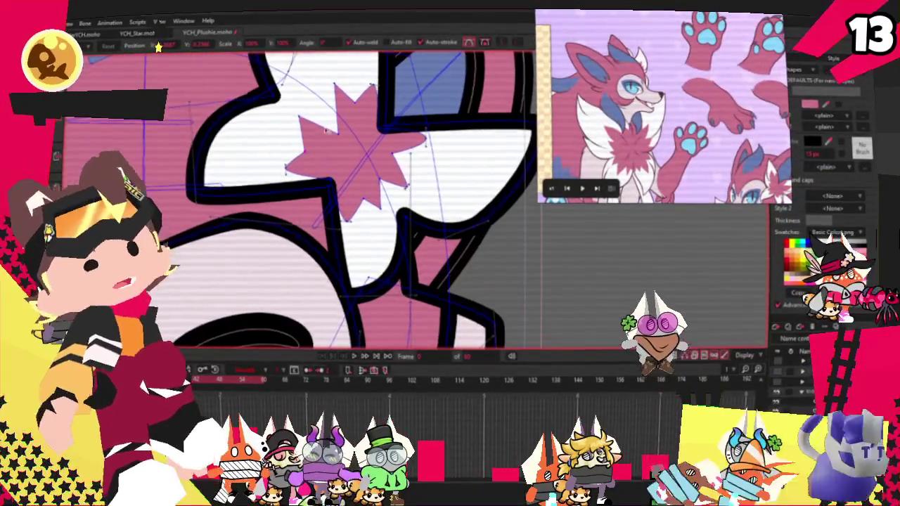
{"action": "scroll", "coordinate": [360, 124], "scroll_direction": "up", "scroll_amount": 1}
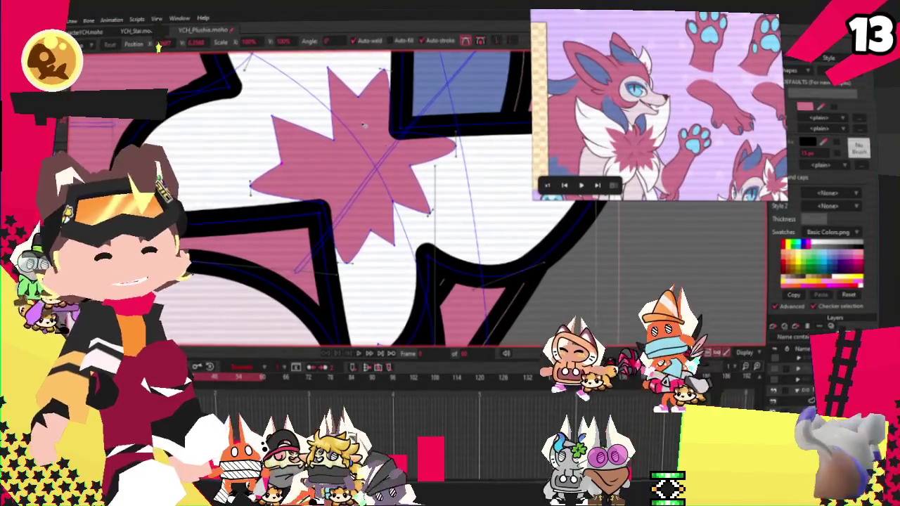
{"action": "scroll", "coordinate": [325, 135], "scroll_direction": "up", "scroll_amount": 1}
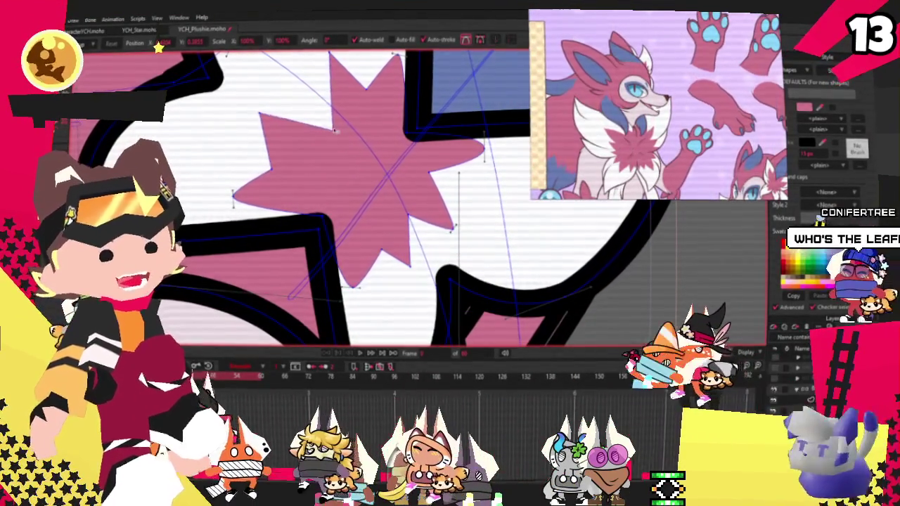
{"action": "left_click_drag", "start_coordinate": [259, 111], "coordinate": [220, 117]}
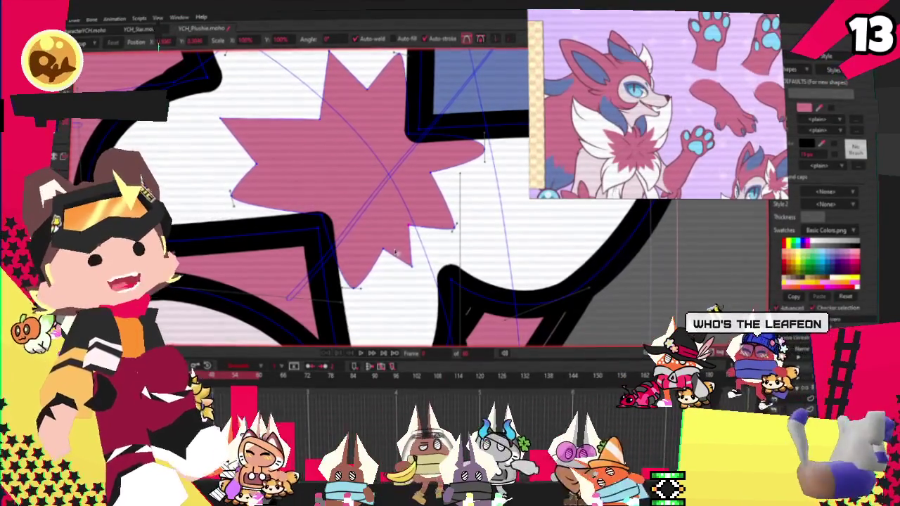
{"action": "left_click_drag", "start_coordinate": [385, 249], "coordinate": [370, 259]}
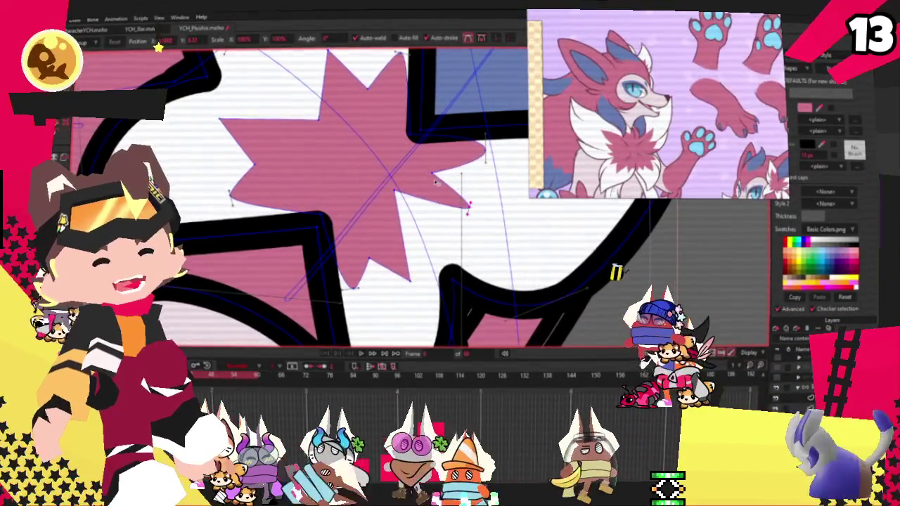
{"action": "left_click_drag", "start_coordinate": [434, 174], "coordinate": [451, 176]}
{"action": "scroll", "coordinate": [405, 181], "scroll_direction": "down", "scroll_amount": 2}
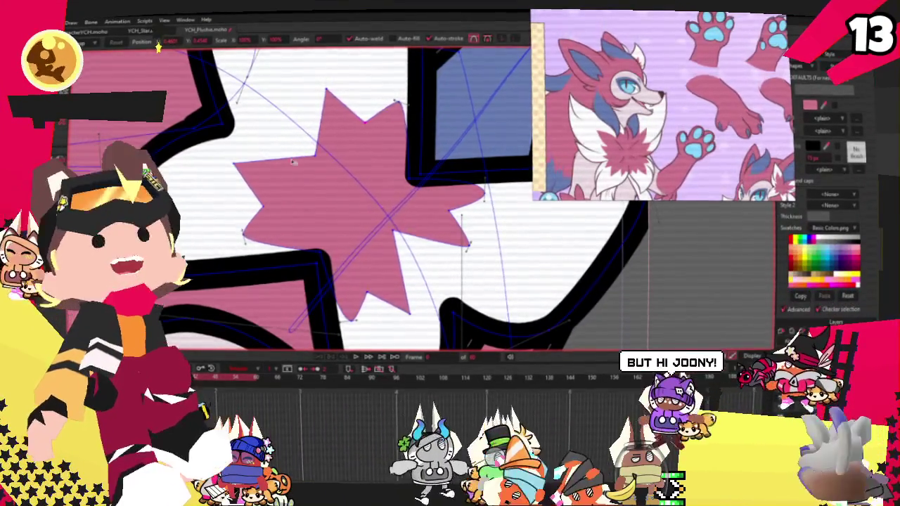
- Nudge the star's lower-left tip, clear the selection, and switch to the Add Point tool
{"action": "scroll", "coordinate": [232, 176], "scroll_direction": "up", "scroll_amount": 3}
{"action": "left_click_drag", "start_coordinate": [225, 266], "coordinate": [236, 271]}
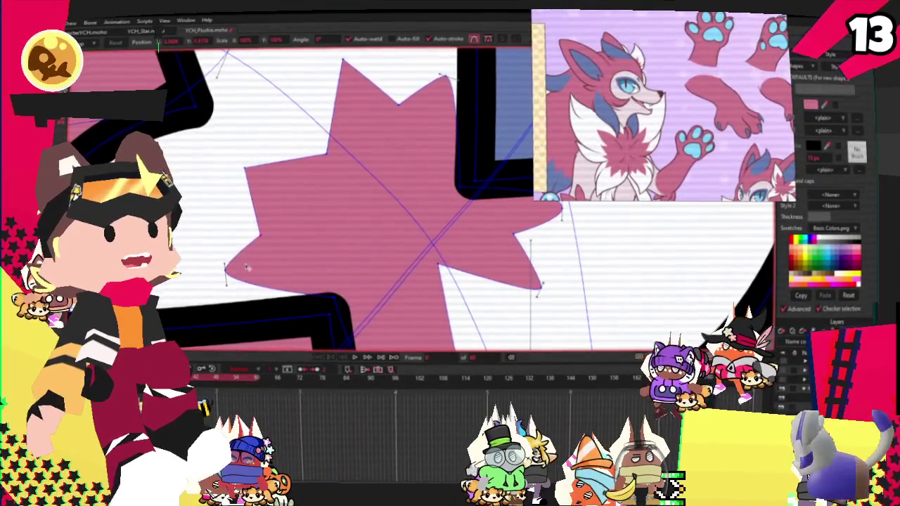
{"action": "left_click", "coordinate": [336, 194]}
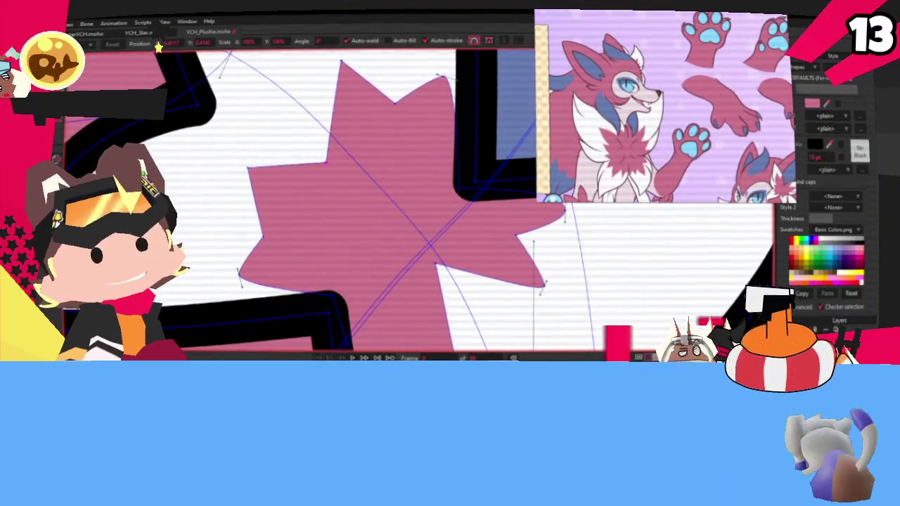
{"action": "key", "text": "a"}
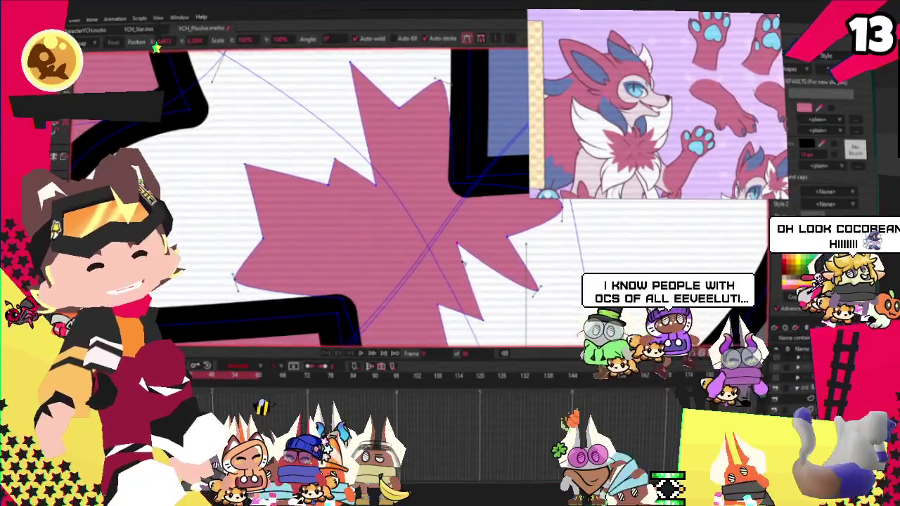
- Pull the inner notch up-left and extend the upper-left and lower-right spikes outward
{"action": "left_click_drag", "start_coordinate": [376, 183], "coordinate": [364, 148]}
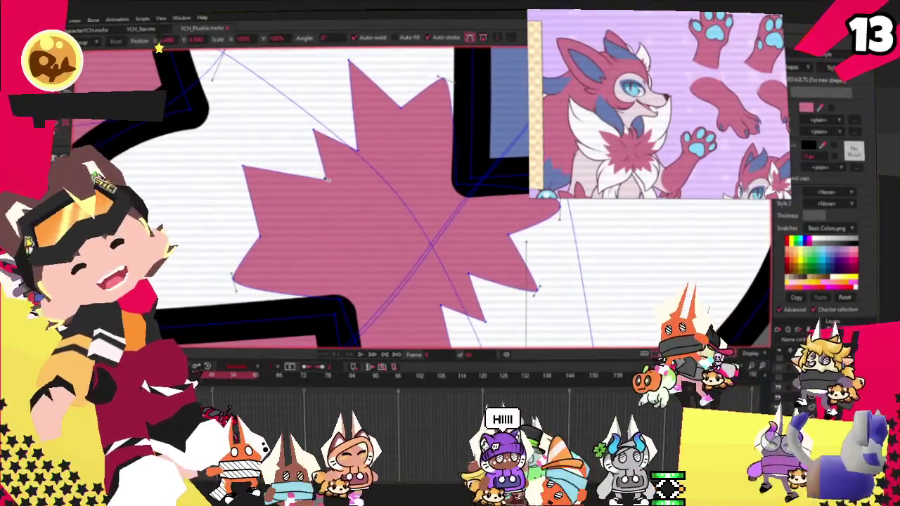
{"action": "left_click_drag", "start_coordinate": [314, 160], "coordinate": [250, 126]}
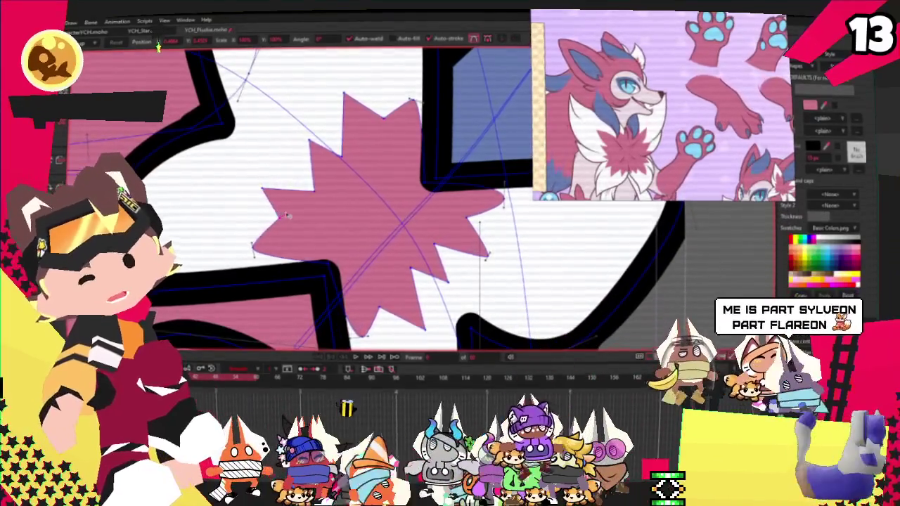
{"action": "left_click_drag", "start_coordinate": [310, 140], "coordinate": [274, 114]}
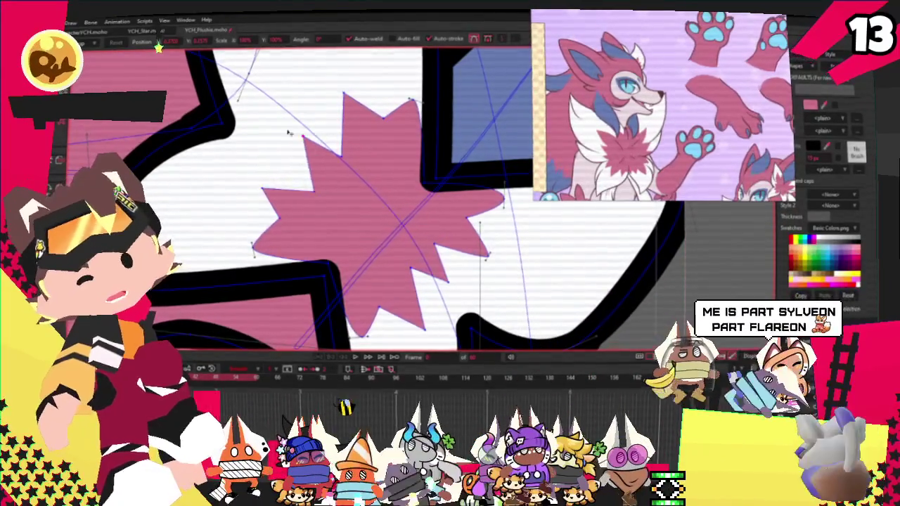
{"action": "left_click_drag", "start_coordinate": [448, 281], "coordinate": [478, 314]}
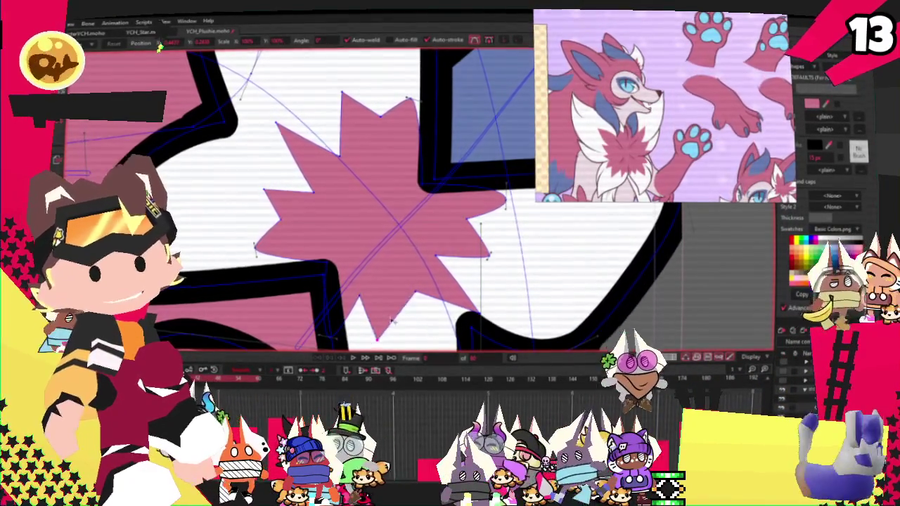
- Reposition the notches beside the right spike, upper-left and left spike to deepen them
{"action": "scroll", "coordinate": [510, 254], "scroll_direction": "up", "scroll_amount": 2}
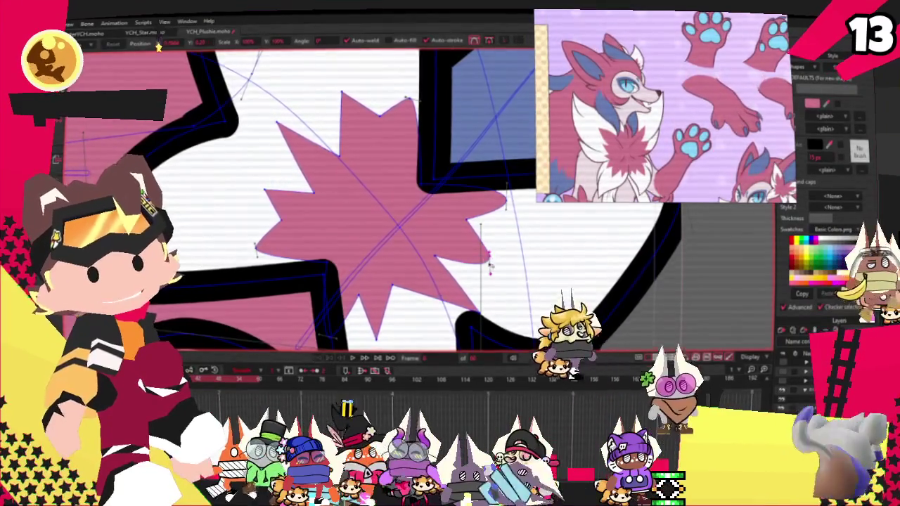
{"action": "scroll", "coordinate": [492, 258], "scroll_direction": "up", "scroll_amount": 1}
{"action": "left_click_drag", "start_coordinate": [461, 205], "coordinate": [470, 194]}
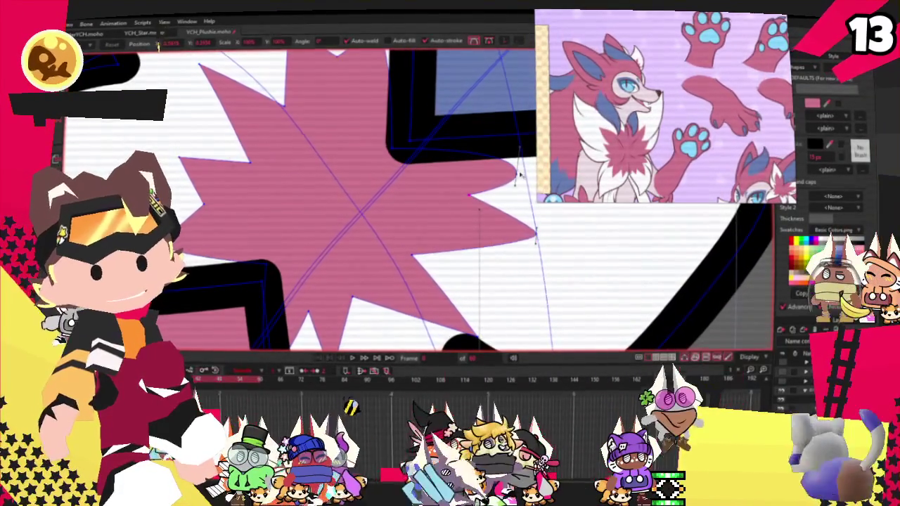
{"action": "scroll", "coordinate": [483, 145], "scroll_direction": "down", "scroll_amount": 2}
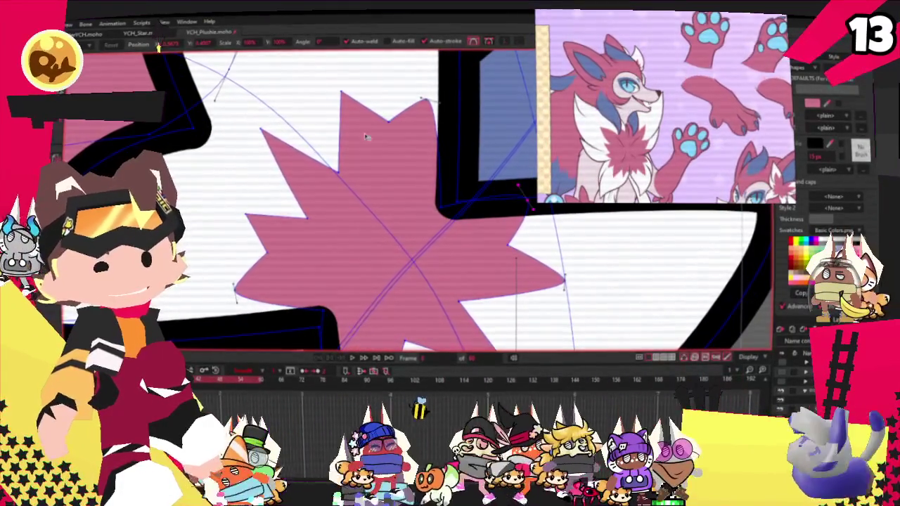
{"action": "left_click_drag", "start_coordinate": [340, 173], "coordinate": [348, 174]}
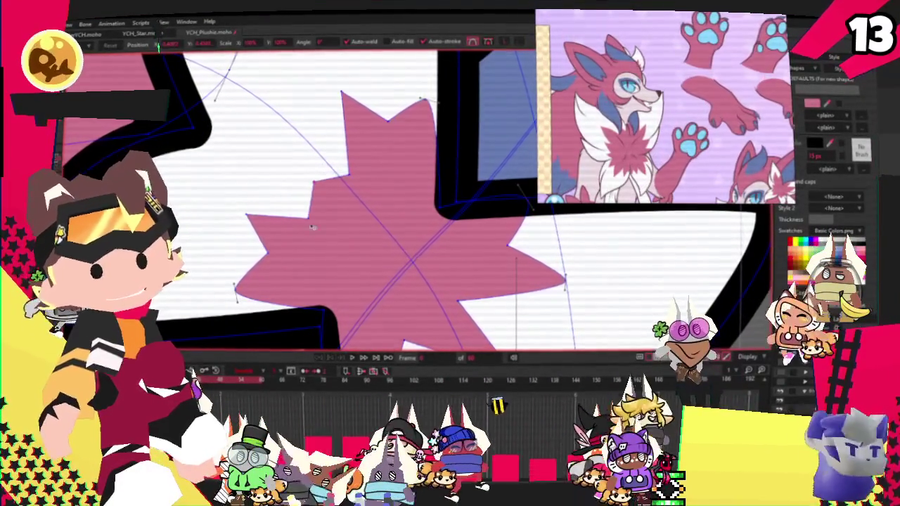
{"action": "left_click_drag", "start_coordinate": [275, 258], "coordinate": [297, 272]}
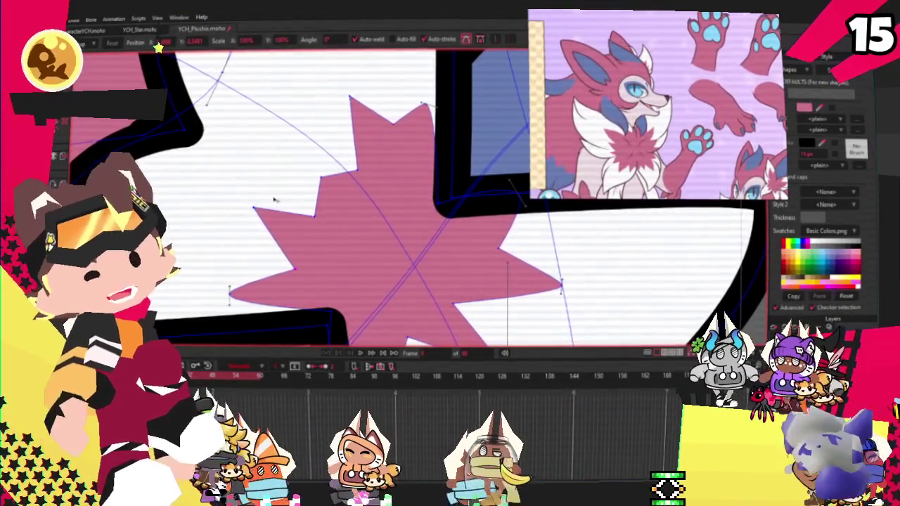
- Drag the star's left notch up-left onto the outline to straighten that edge, then zoom out
{"action": "scroll", "coordinate": [298, 213], "scroll_direction": "down", "scroll_amount": 2}
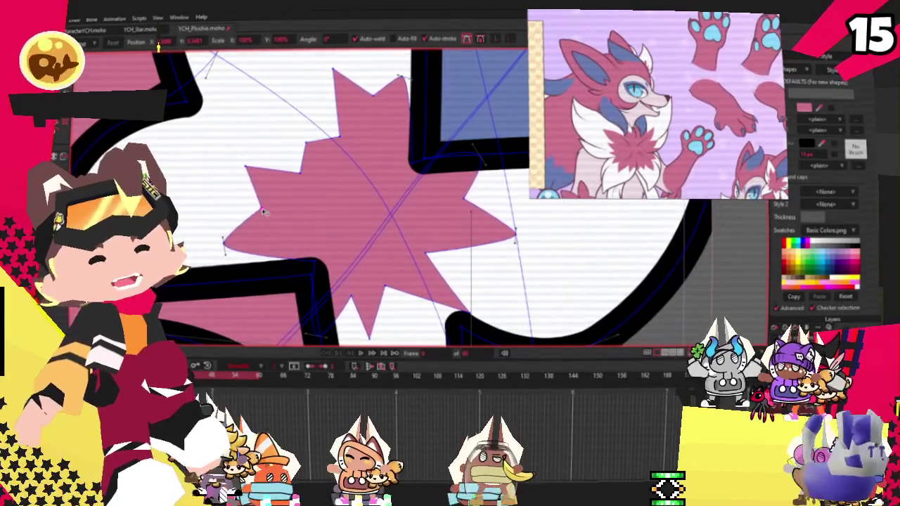
{"action": "left_click_drag", "start_coordinate": [297, 212], "coordinate": [246, 188]}
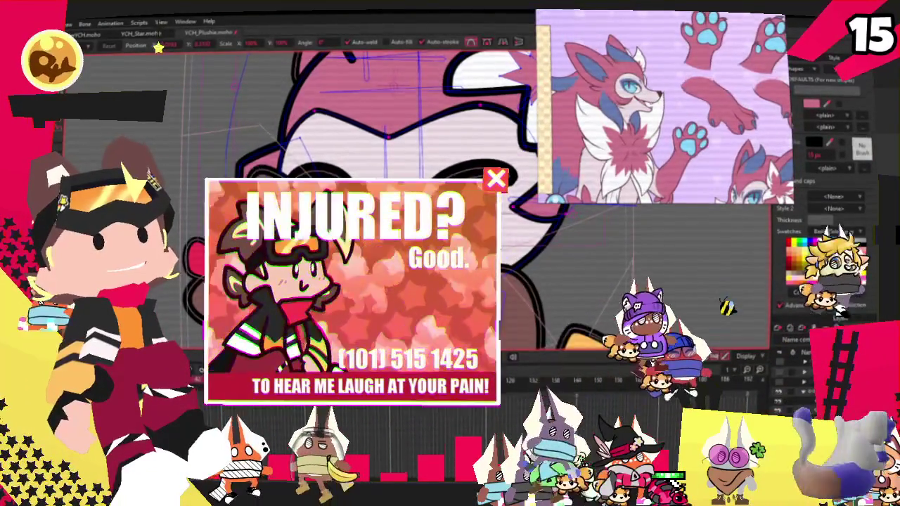
{"action": "scroll", "coordinate": [378, 169], "scroll_direction": "up", "scroll_amount": 3}
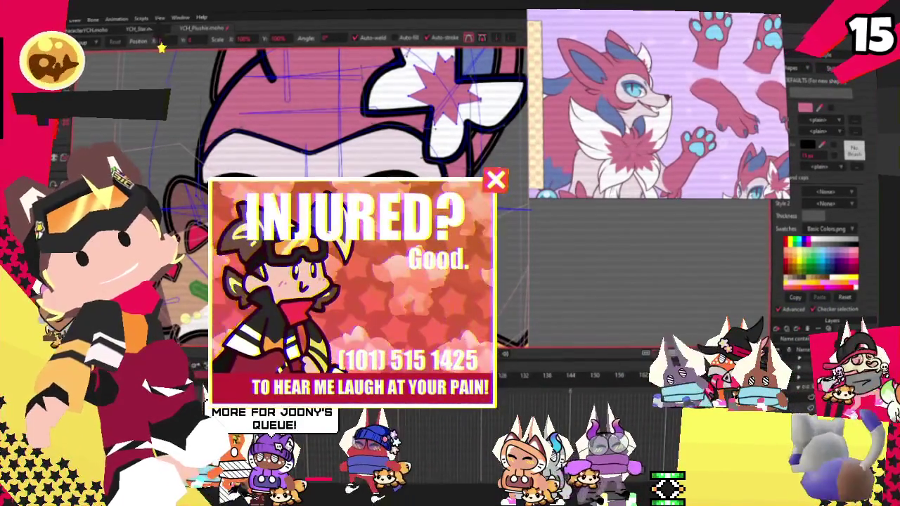
{"action": "scroll", "coordinate": [174, 178], "scroll_direction": "down", "scroll_amount": 3}
- Zoom out to the whole plushie and select every point in the layer
{"action": "scroll", "coordinate": [173, 177], "scroll_direction": "down", "scroll_amount": 2}
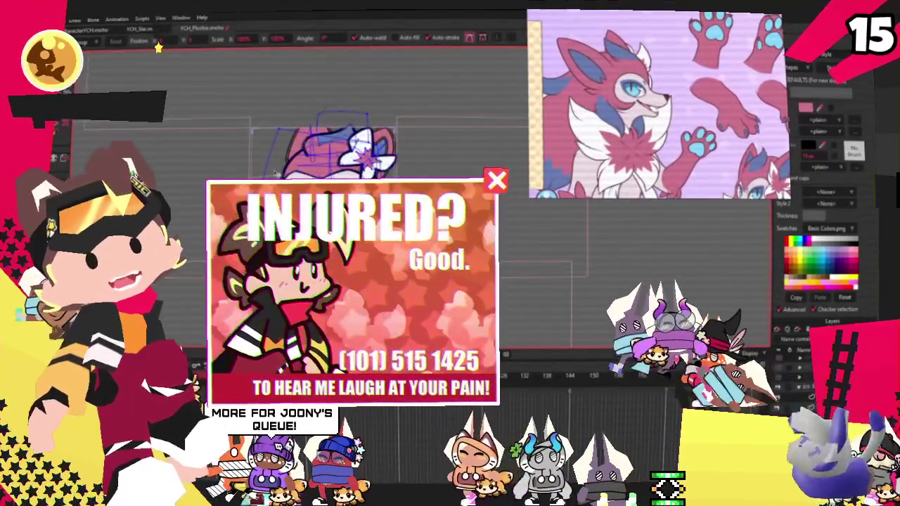
{"action": "scroll", "coordinate": [366, 141], "scroll_direction": "up", "scroll_amount": 1}
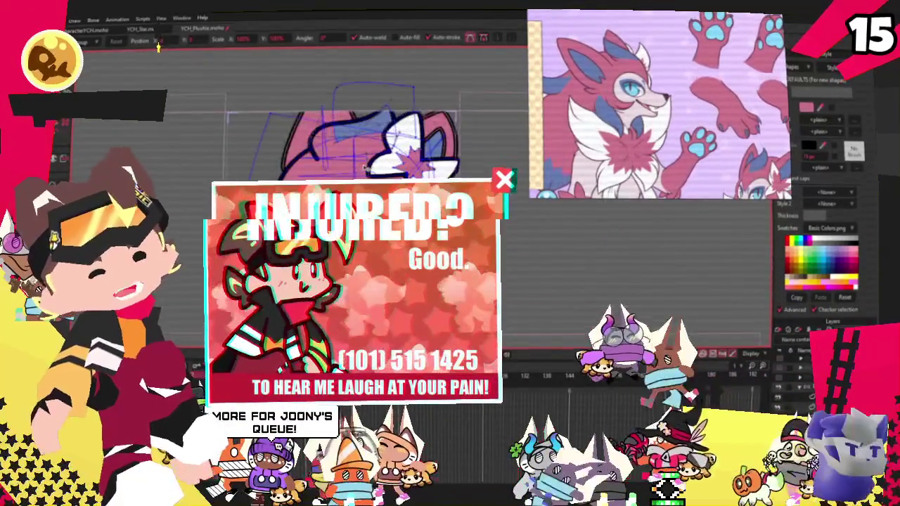
{"action": "scroll", "coordinate": [368, 197], "scroll_direction": "up", "scroll_amount": 3}
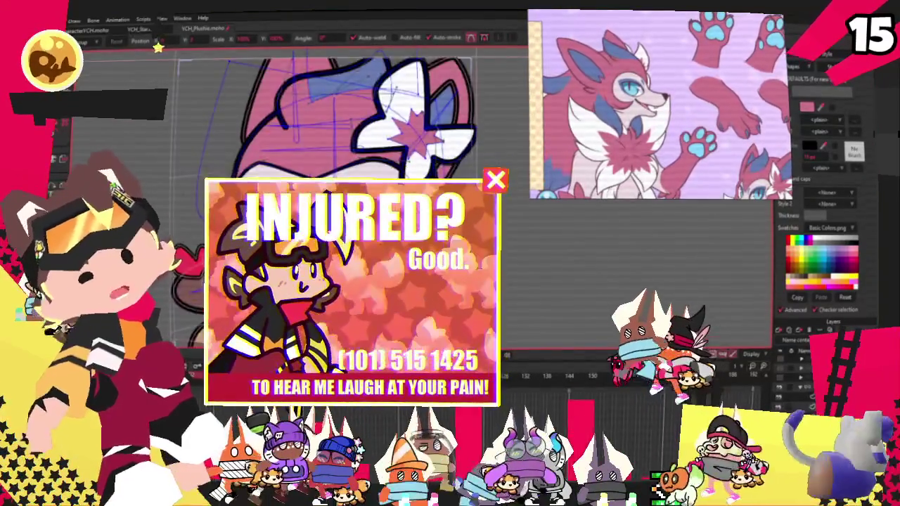
{"action": "key", "text": "g"}
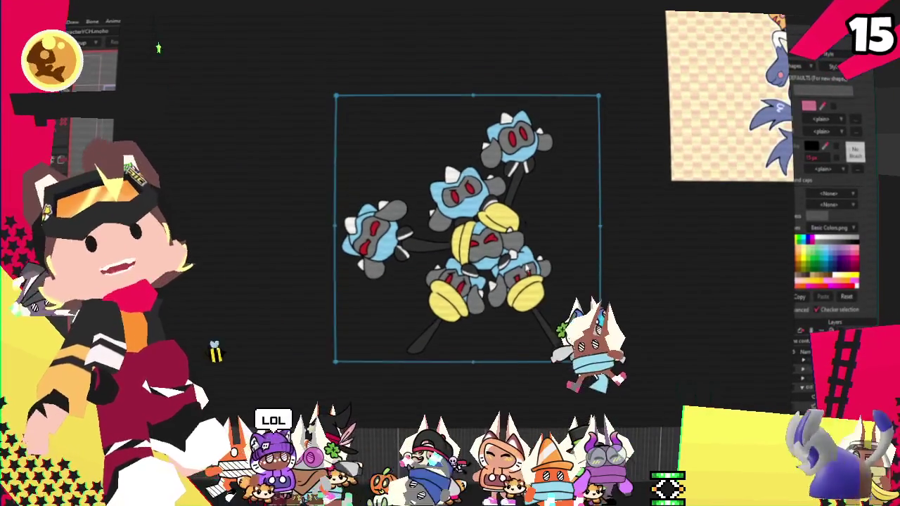
- Advance to the flame-maned dark creature picture and shift it slightly upward
{"action": "key", "text": "Delete"}
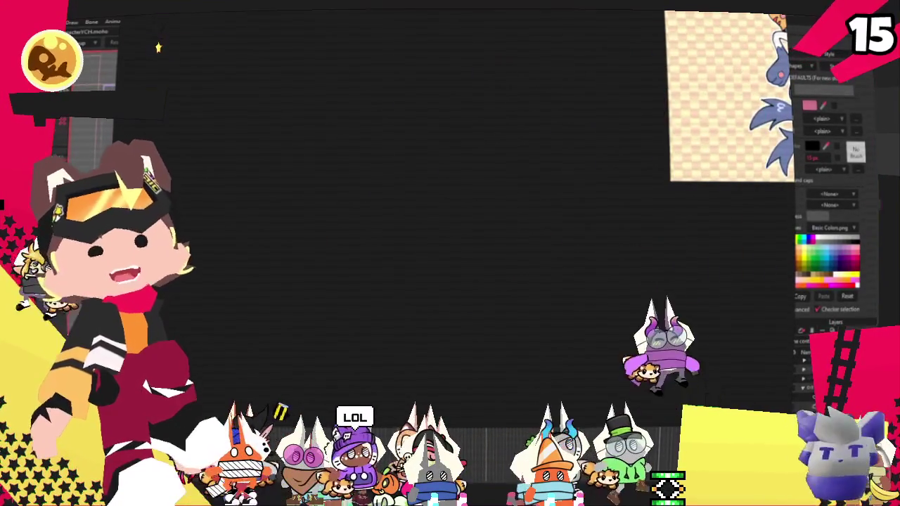
{"action": "key", "text": "ctrl+z"}
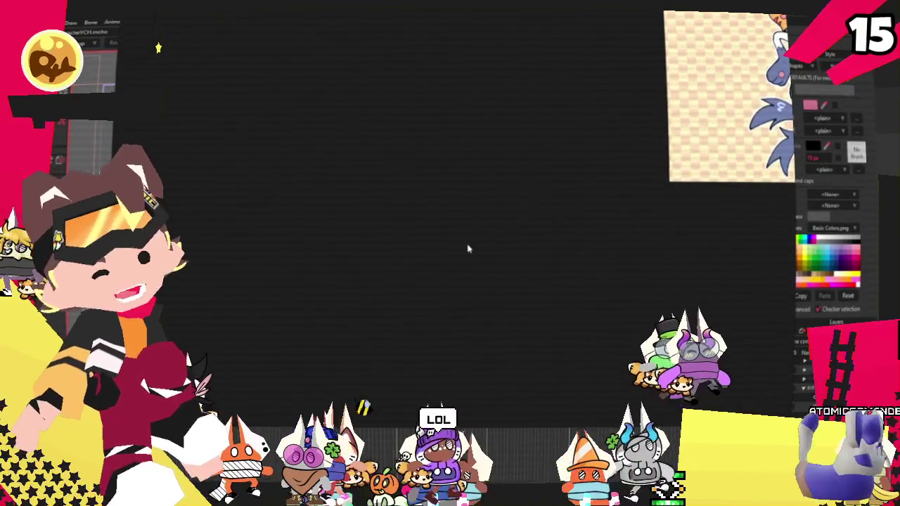
{"action": "left_click_drag", "start_coordinate": [447, 221], "coordinate": [444, 210]}
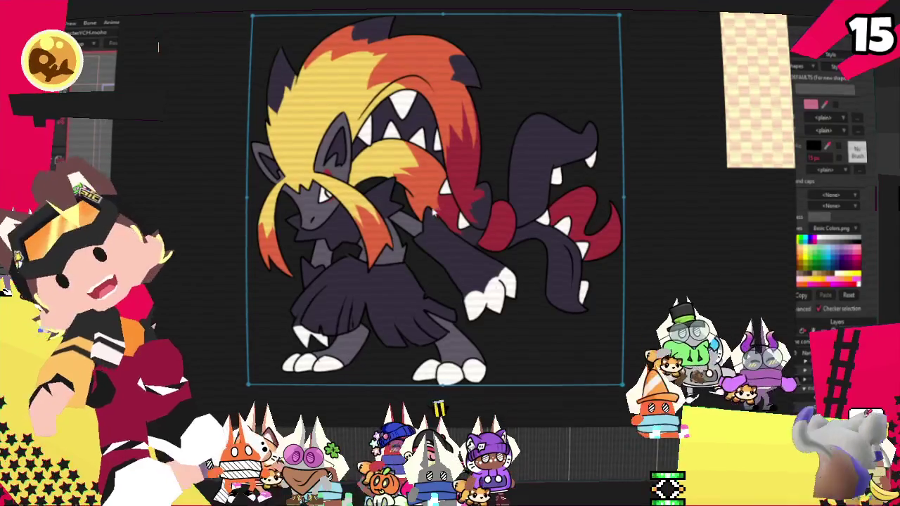